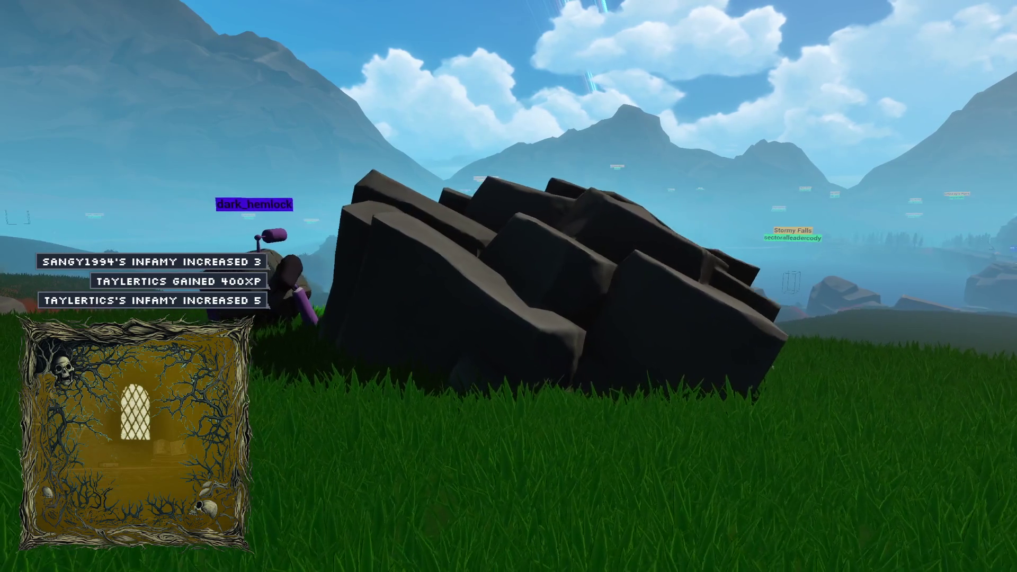
# - Strike the dark rock cluster sixteen times in a row with the pickaxe
pyautogui.click(509, 286)
pyautogui.click(509, 286)
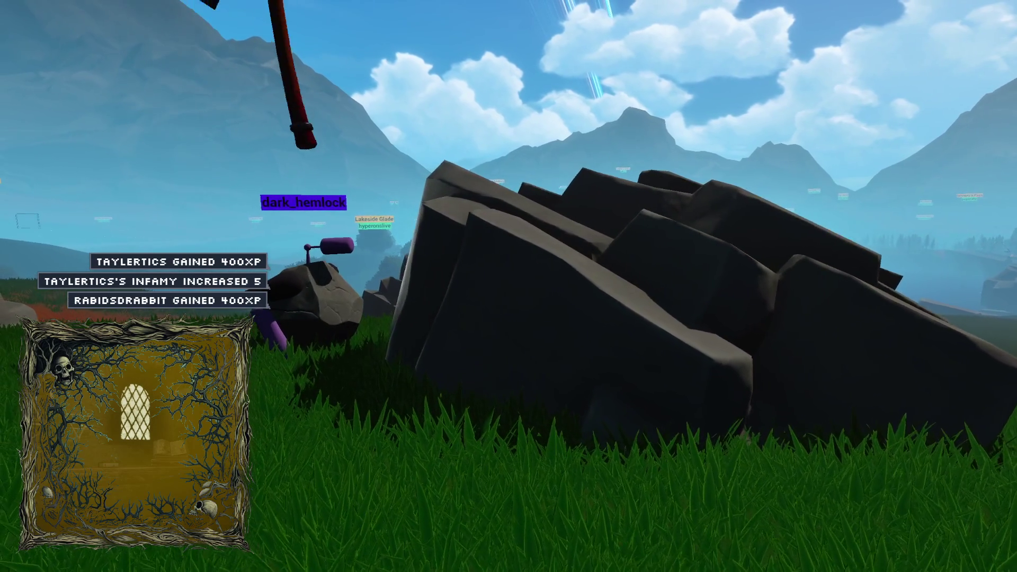
pyautogui.click(508, 286)
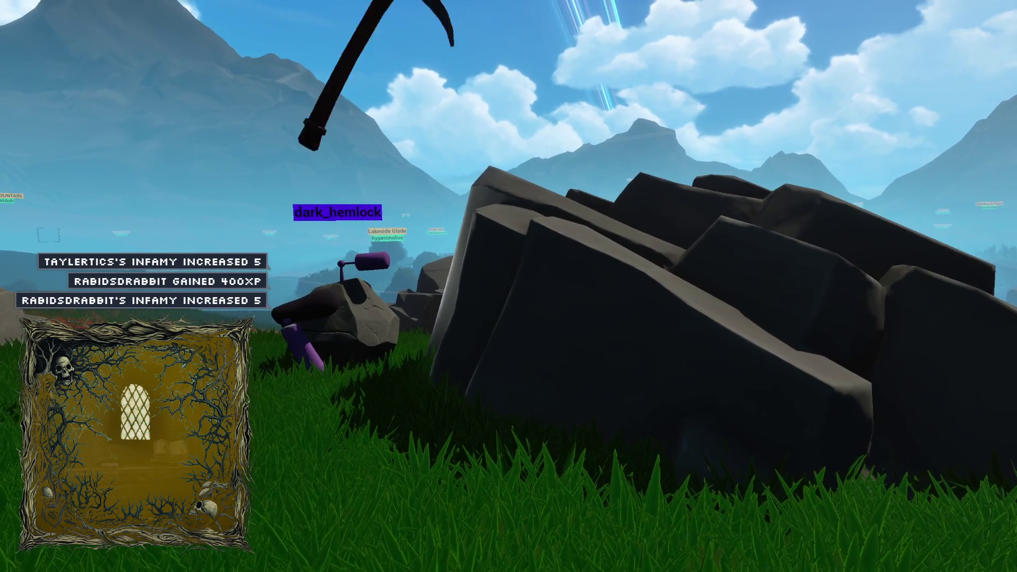
pyautogui.click(509, 286)
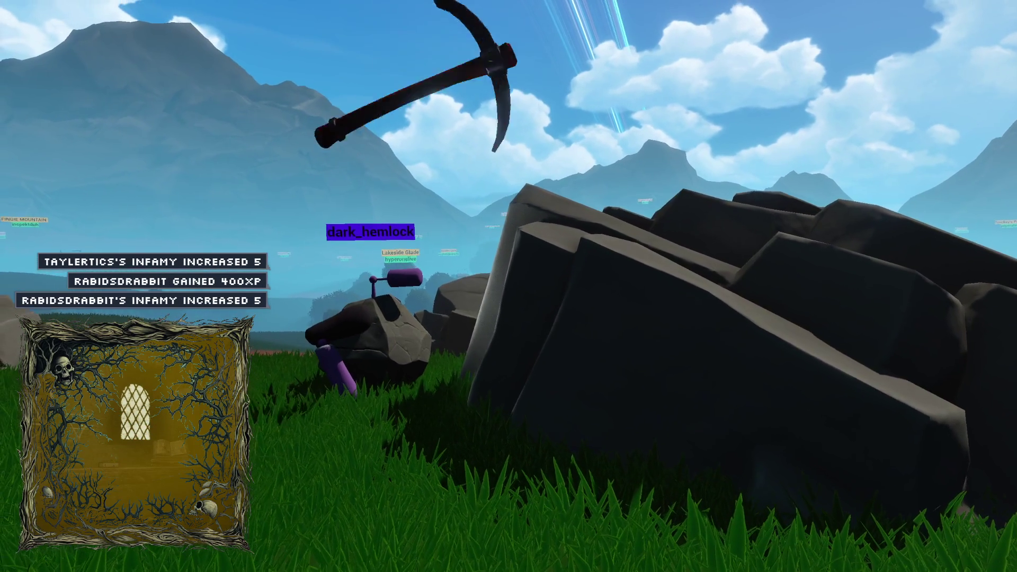
pyautogui.click(509, 286)
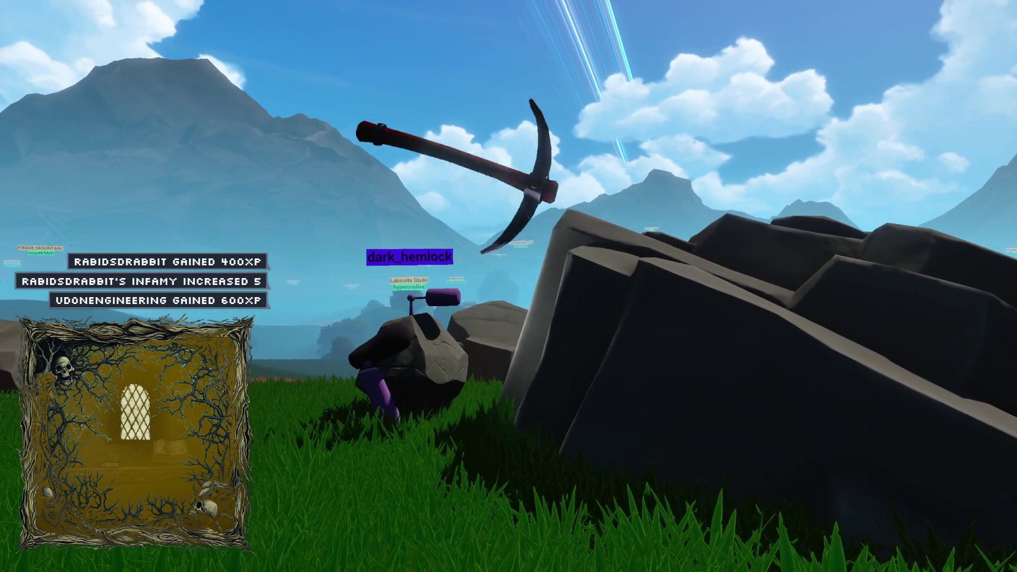
pyautogui.click(509, 286)
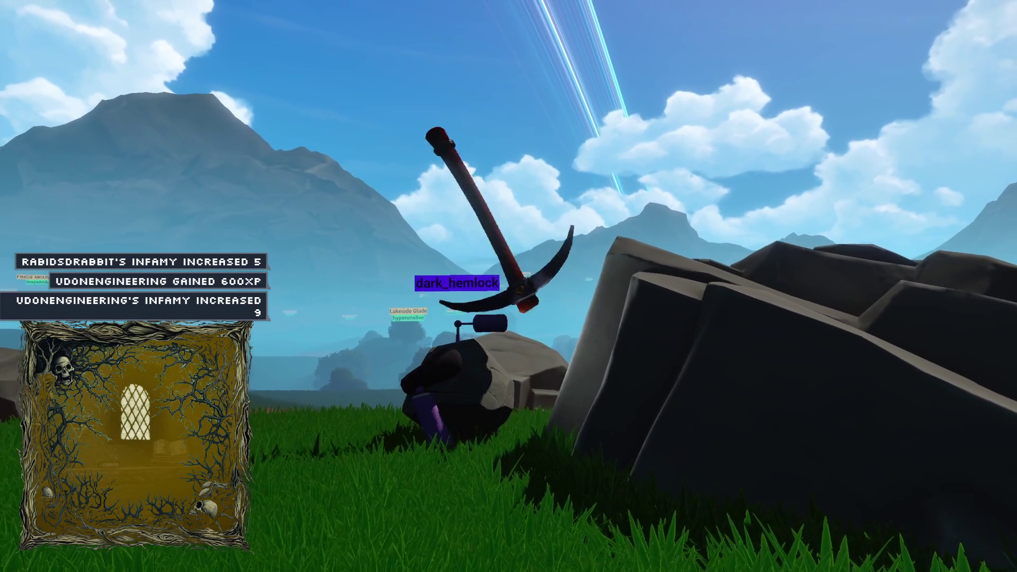
pyautogui.click(509, 286)
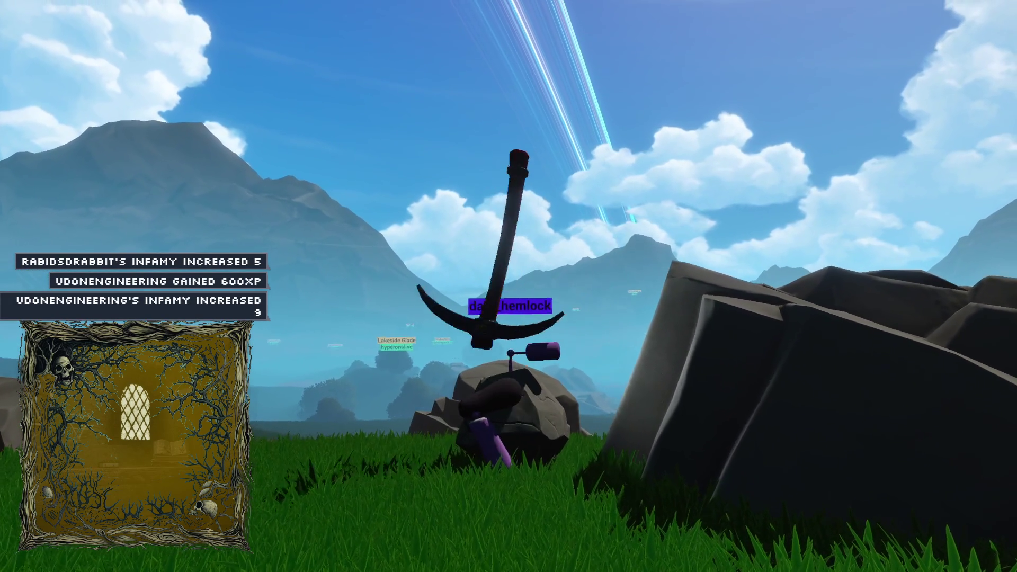
pyautogui.click(509, 286)
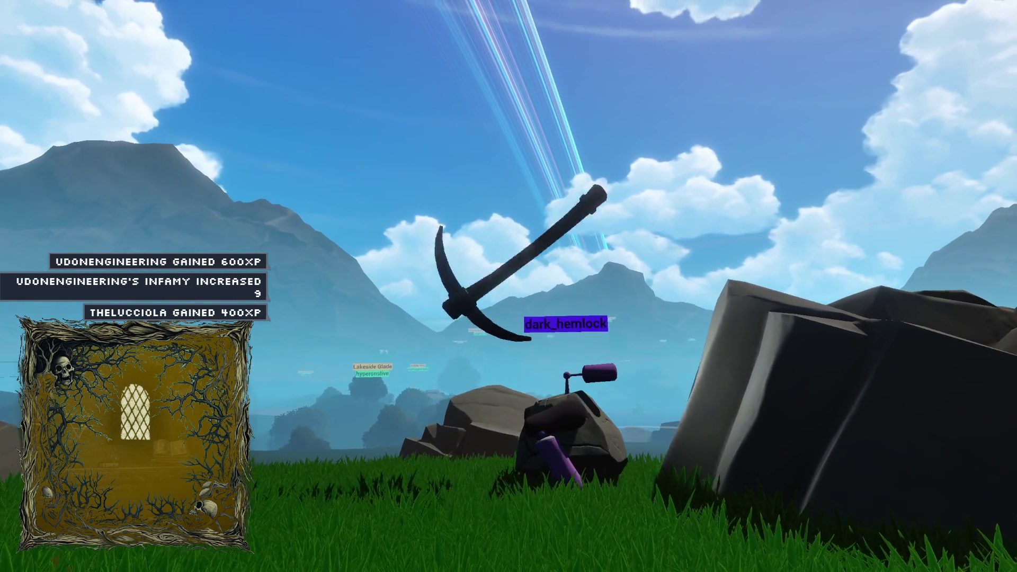
pyautogui.click(509, 286)
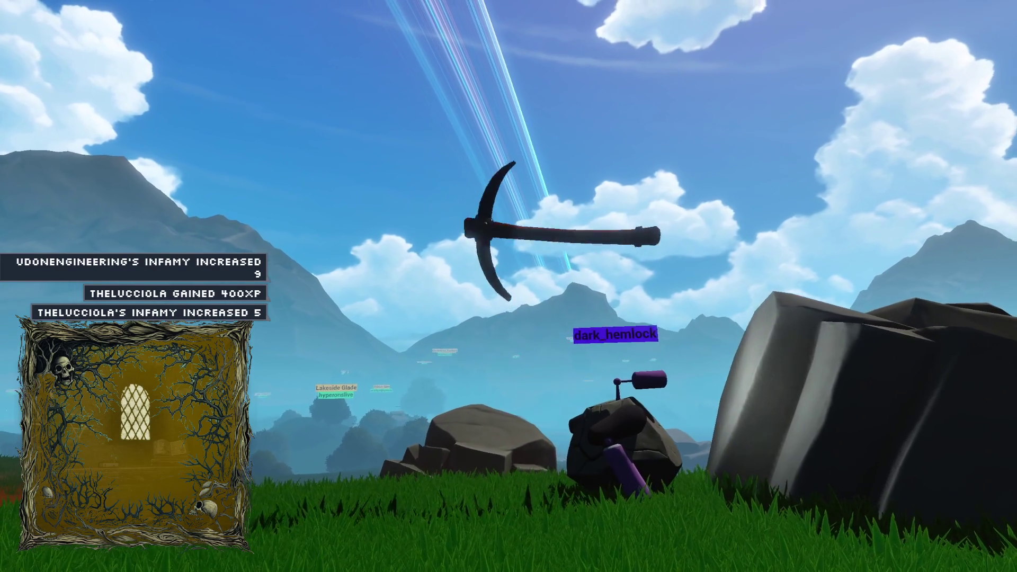
pyautogui.click(509, 286)
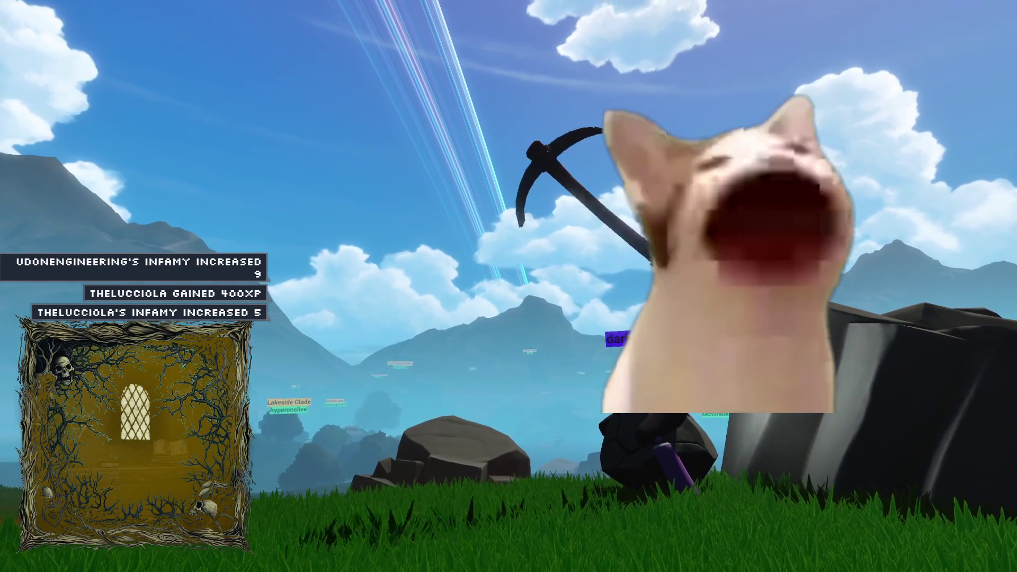
pyautogui.click(509, 286)
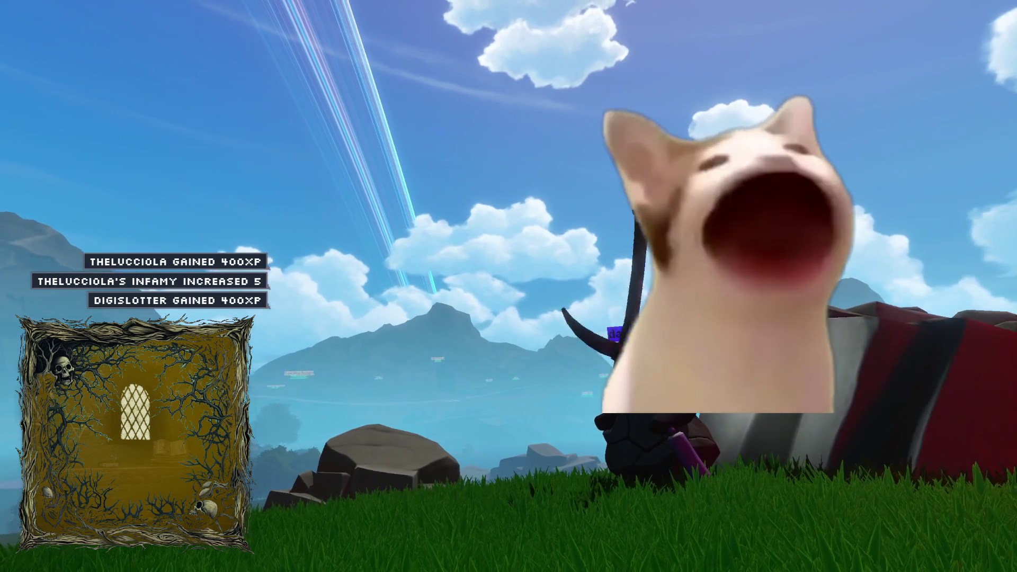
pyautogui.click(508, 287)
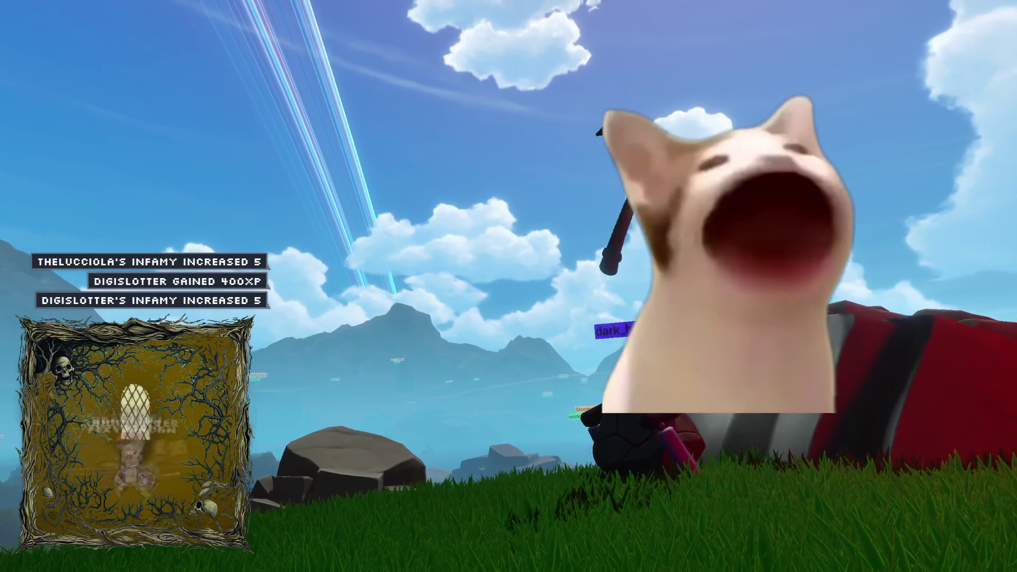
pyautogui.click(509, 286)
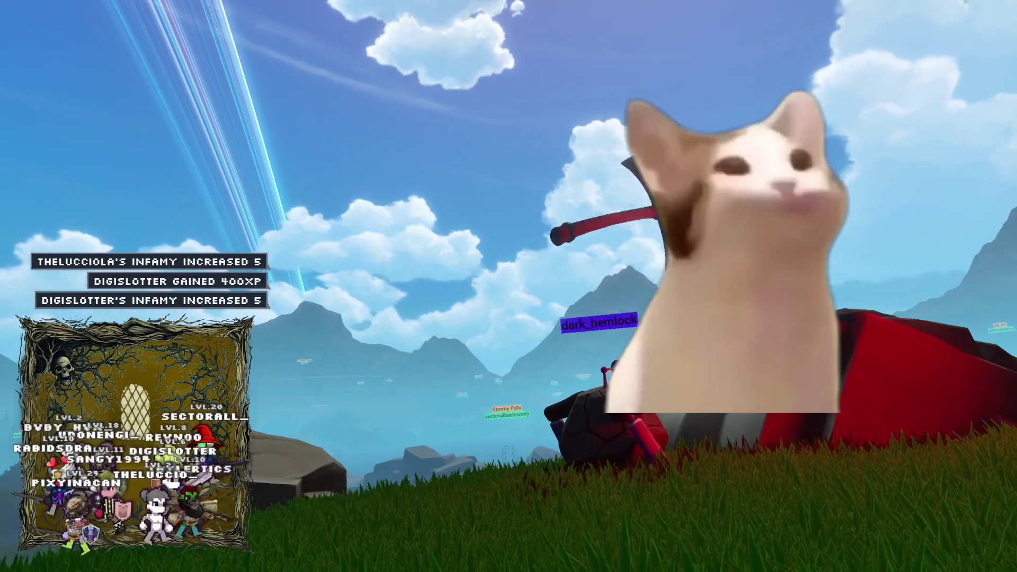
pyautogui.click(508, 286)
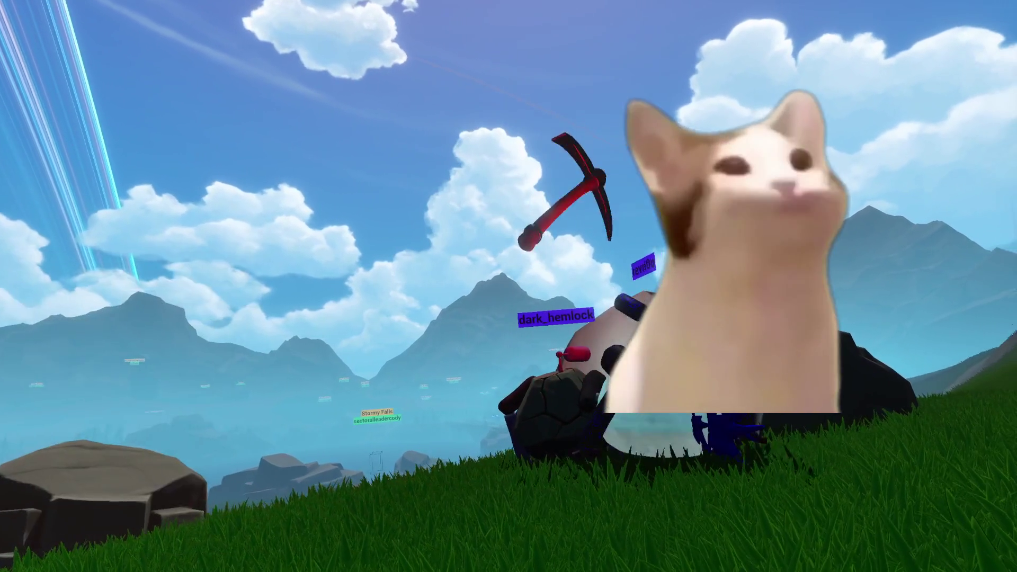
pyautogui.click(508, 286)
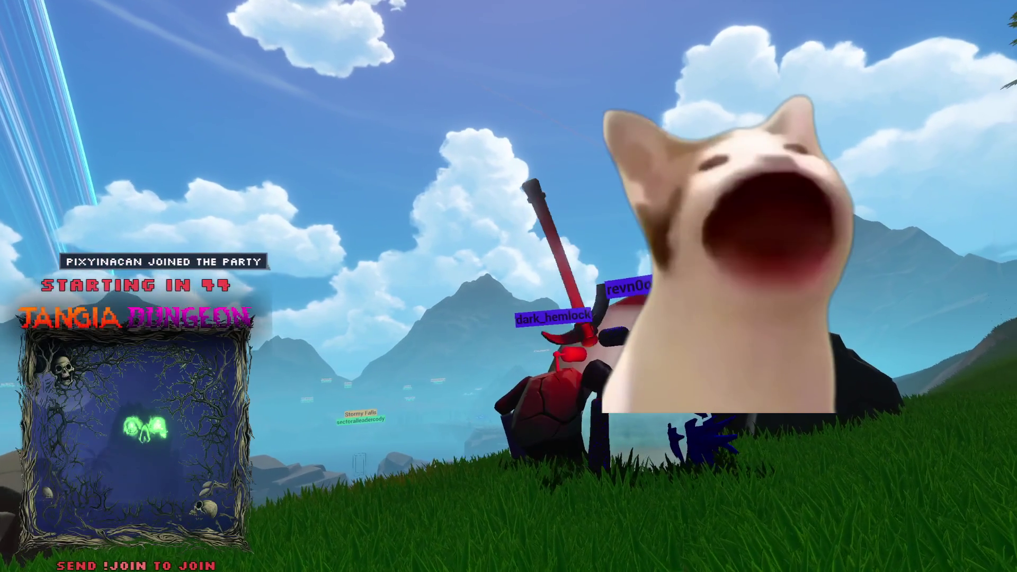
pyautogui.click(508, 286)
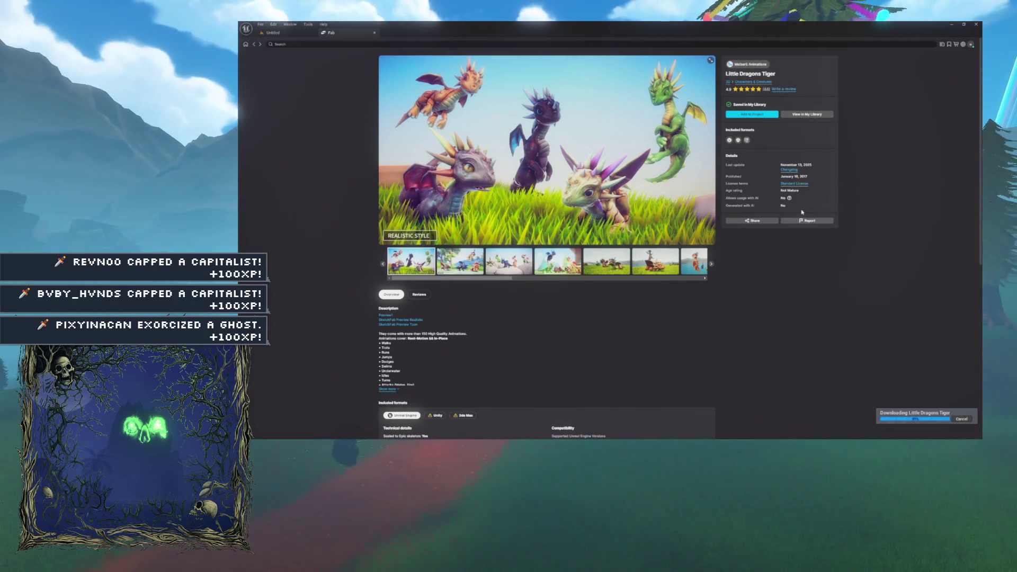
# - Nudge the floating LittleDragons asset window slightly up and to the left
pyautogui.moveTo(696, 164)
pyautogui.mouseDown()
pyautogui.moveTo(465, 120)
pyautogui.moveTo(663, 145)
pyautogui.mouseUp()
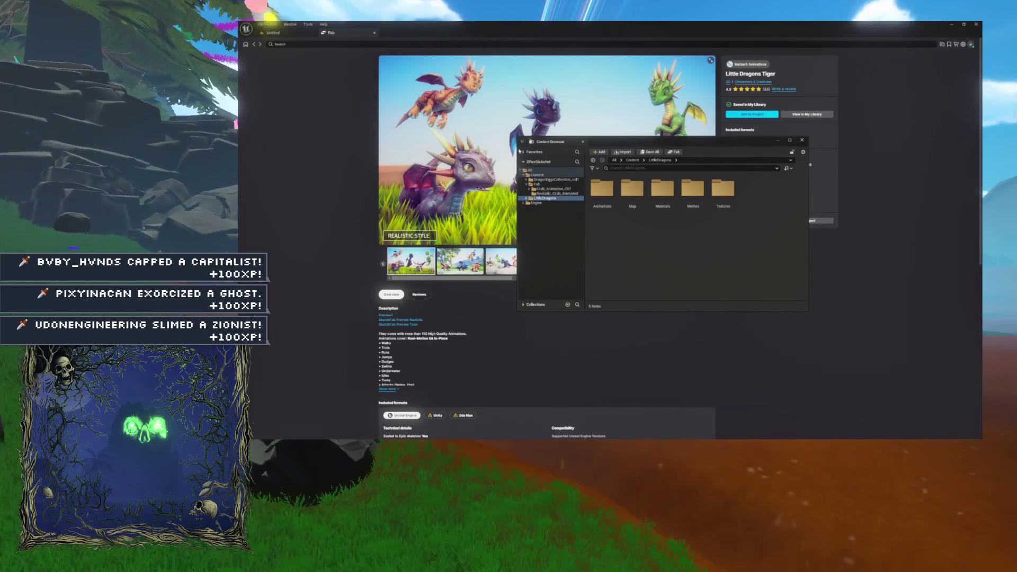
# - Close the floating Content Browser and return to the Untitled level editor
pyautogui.click(280, 41)
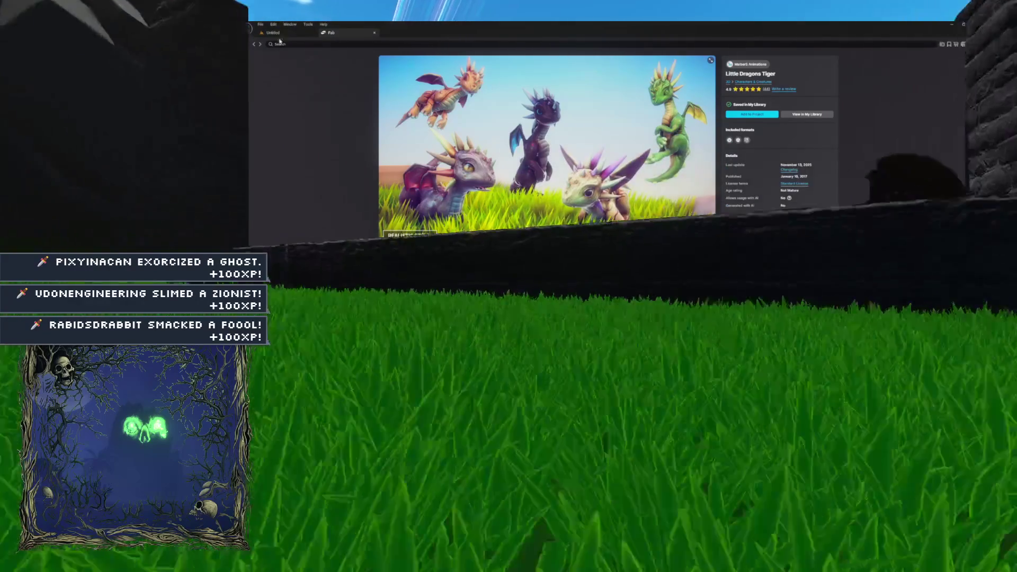
pyautogui.click(276, 33)
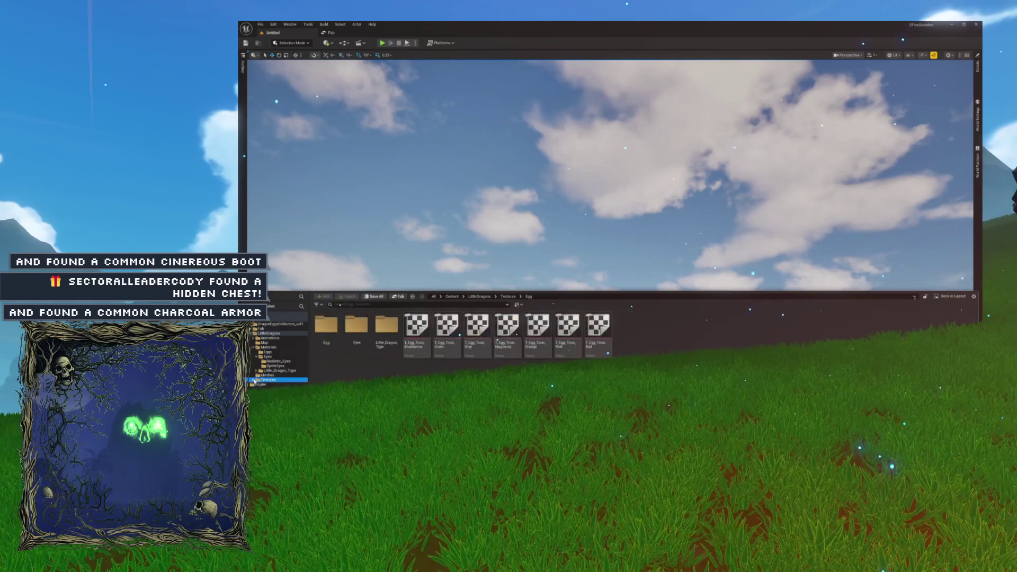
# - Browse the LittleDragons Map, Materials and Meshes folders, then open SK_Little_Dragon_Tiger_PolyArt
pyautogui.click(262, 343)
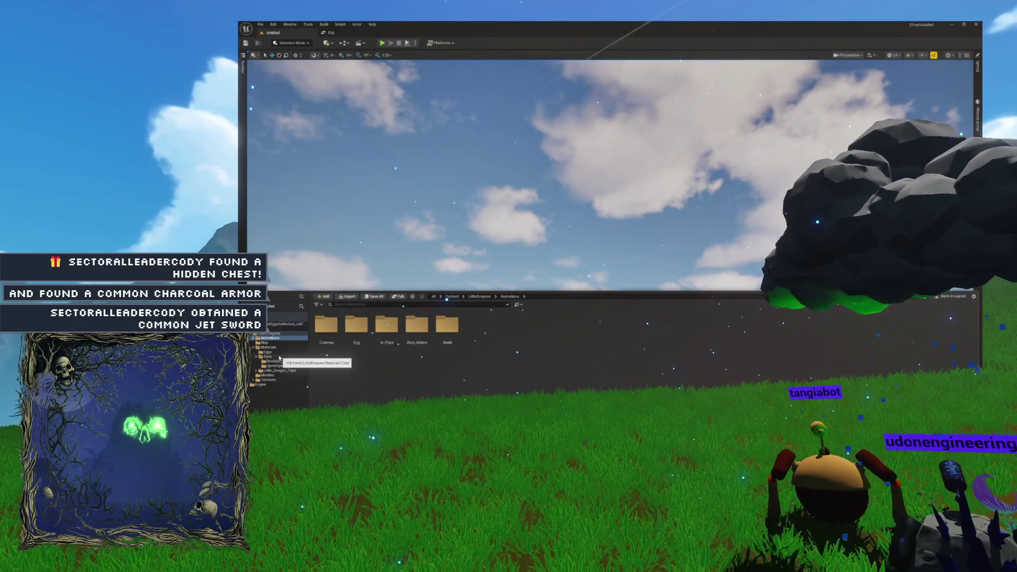
pyautogui.click(257, 357)
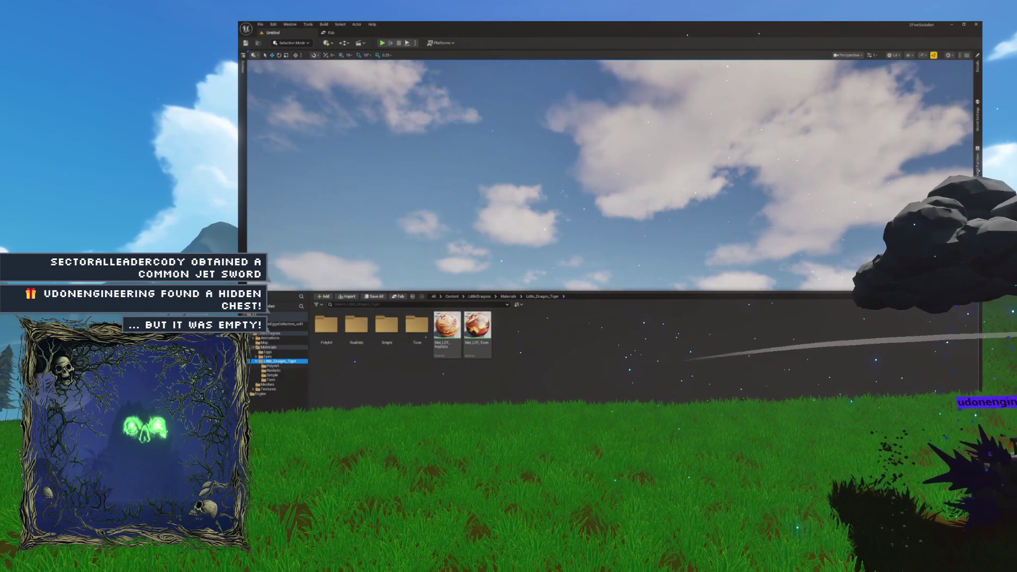
pyautogui.click(253, 348)
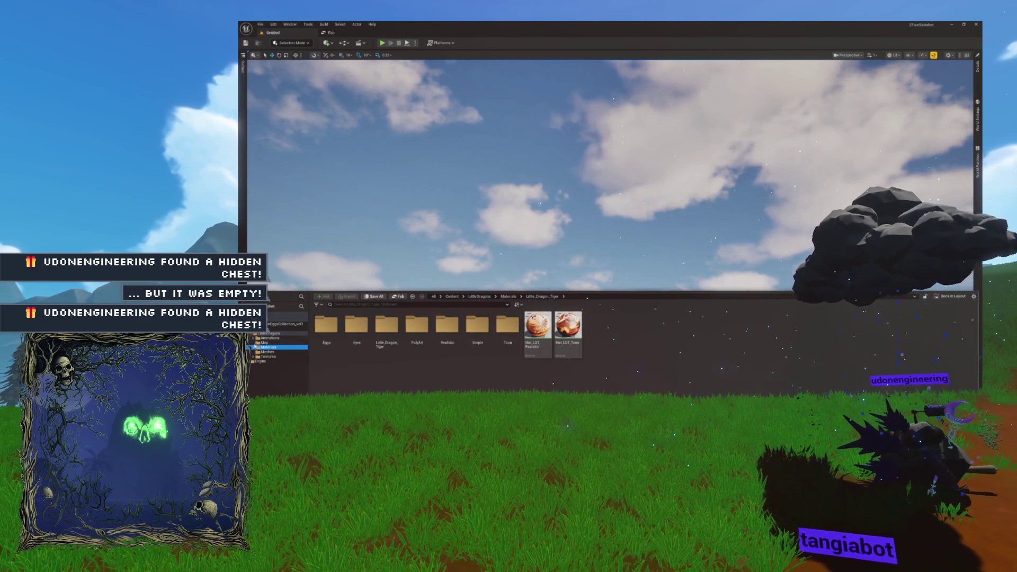
pyautogui.click(268, 352)
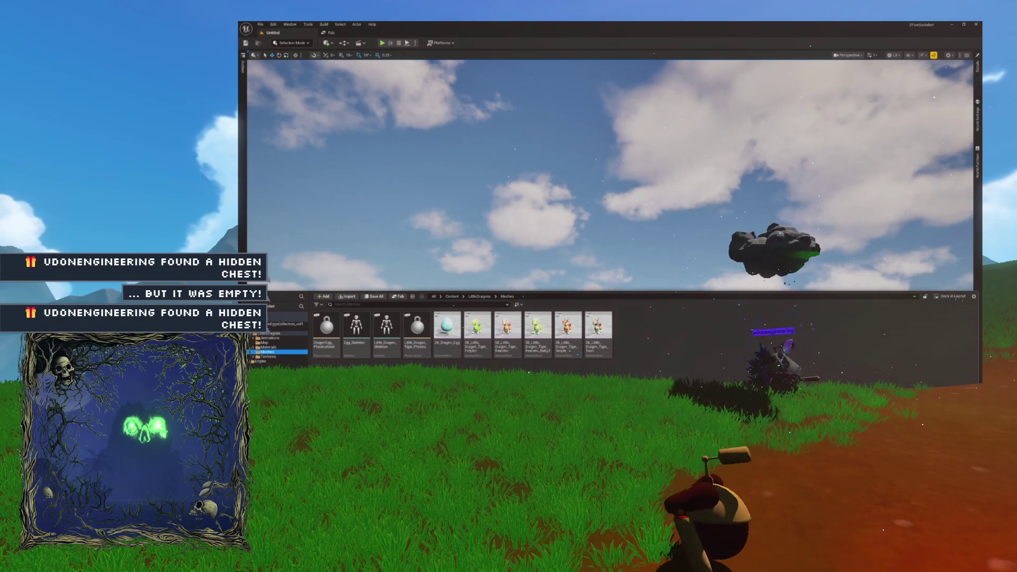
pyautogui.doubleClick(486, 349)
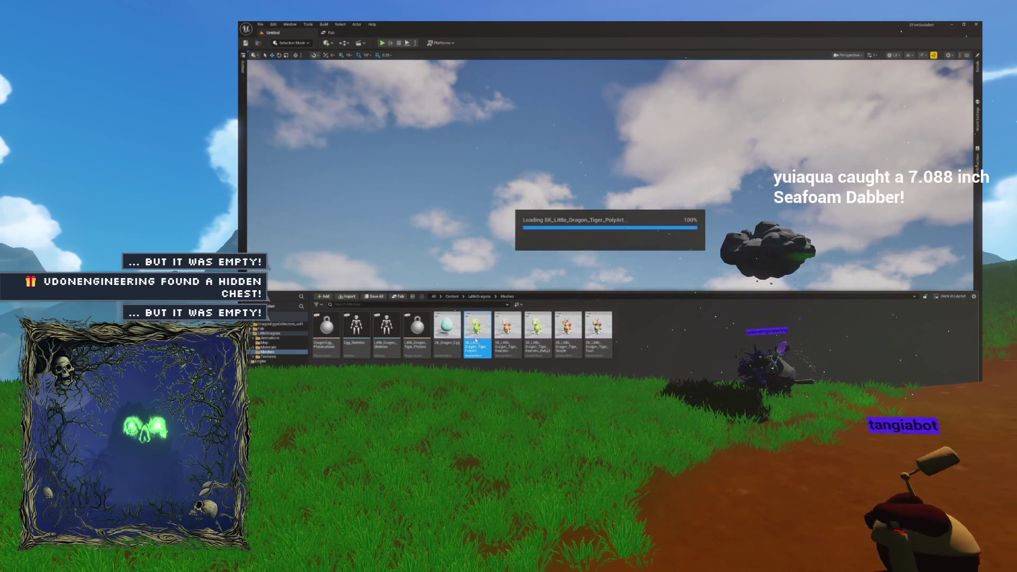
# - Dock the PolyArt mesh editor, orbit the dragon, and open the Realistic tiger mesh
pyautogui.moveTo(424, 107); pyautogui.dragTo(481, 32)
pyautogui.moveTo(533, 118); pyautogui.dragTo(620, 125)
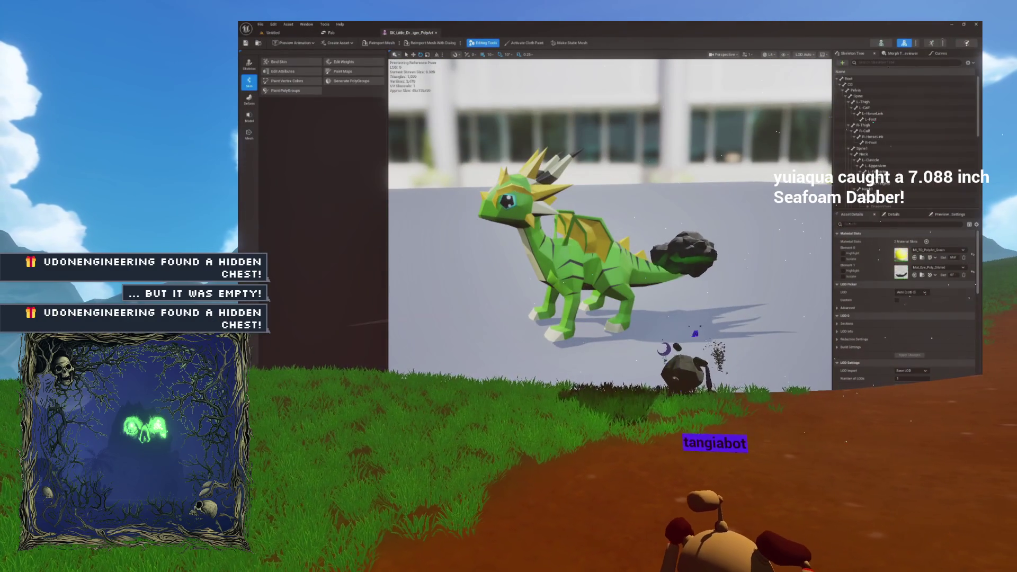
pyautogui.hotkey('ctrl', 'space')
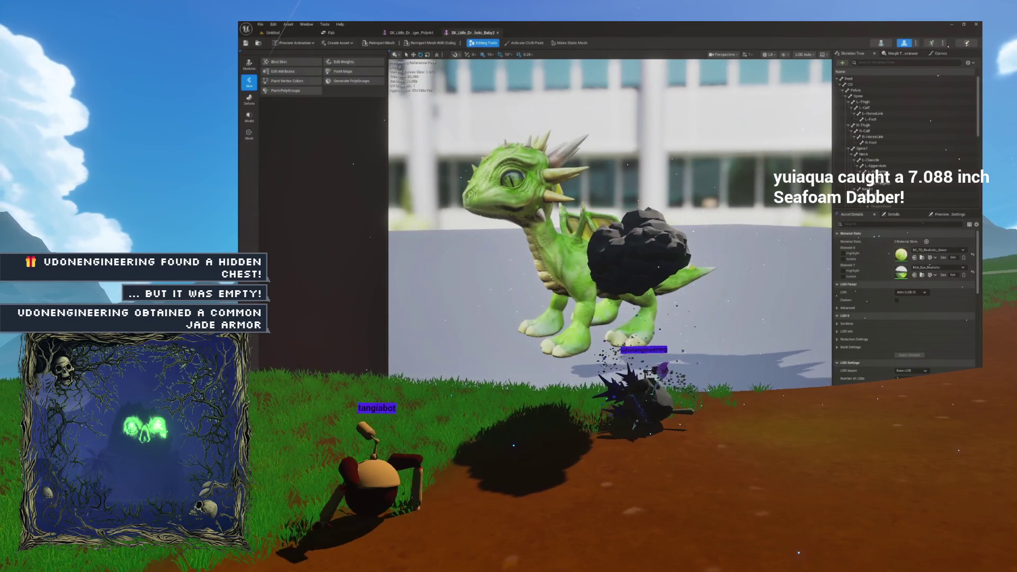
pyautogui.hotkey('ctrl', 'space')
pyautogui.doubleClick(507, 334)
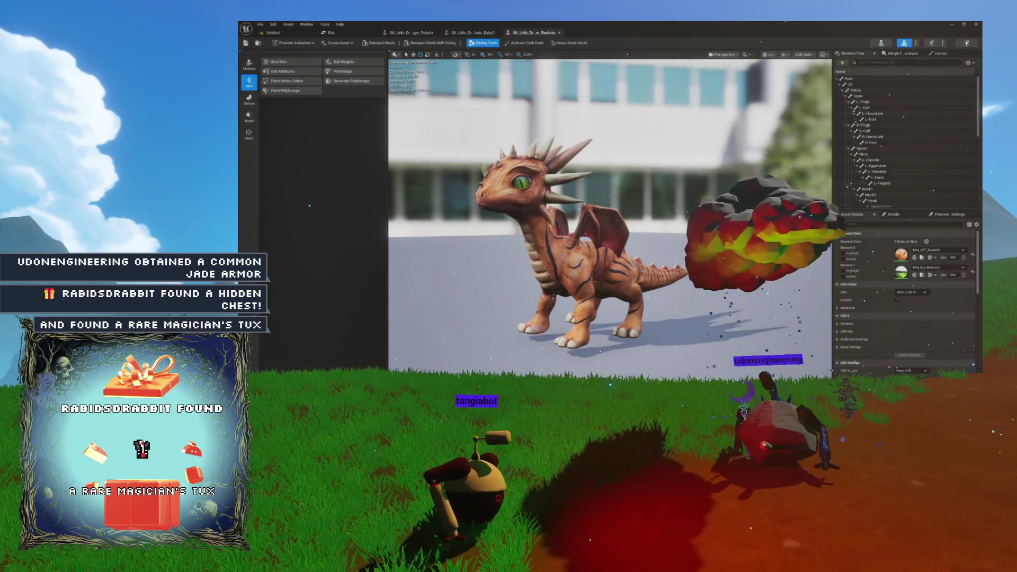
pyautogui.hotkey('ctrl', 'space')
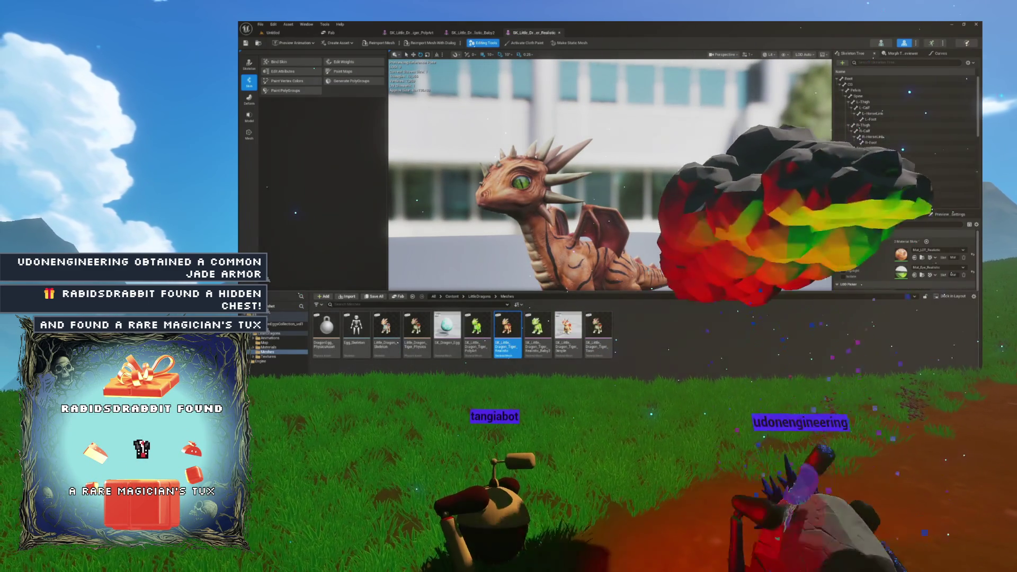
# - Open the Baby2 and Tiger_Toon dragon meshes and orbit the grey-red Tiger_Toon model
pyautogui.doubleClick(531, 335)
pyautogui.hotkey('ctrl', 'space')
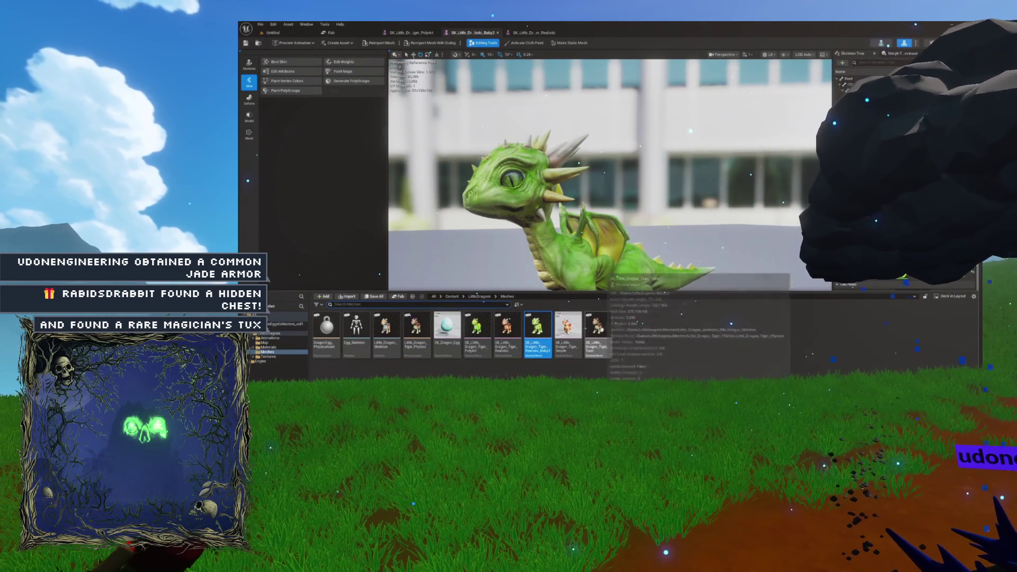
pyautogui.doubleClick(598, 331)
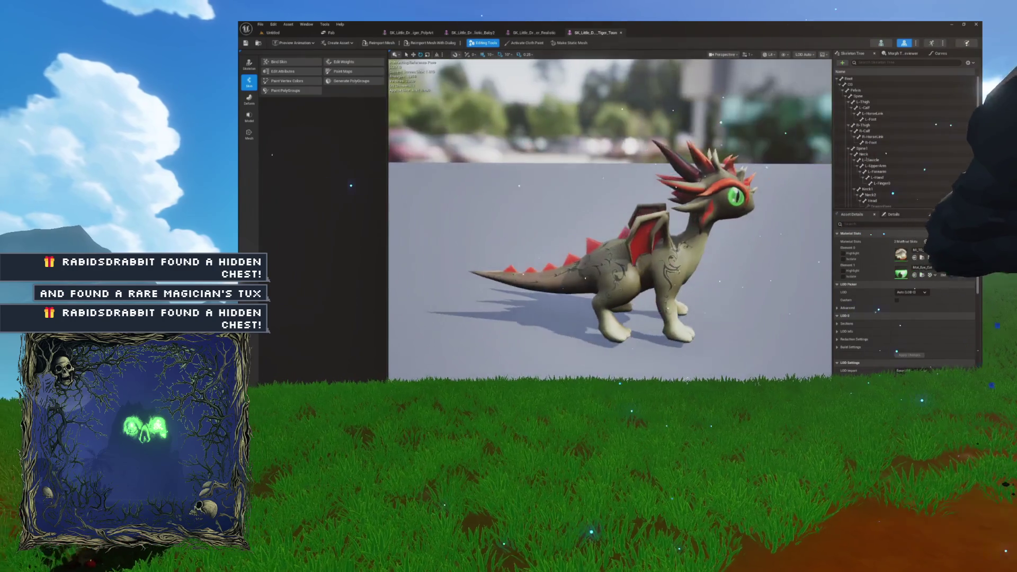
pyautogui.moveTo(551, 183); pyautogui.dragTo(498, 183)
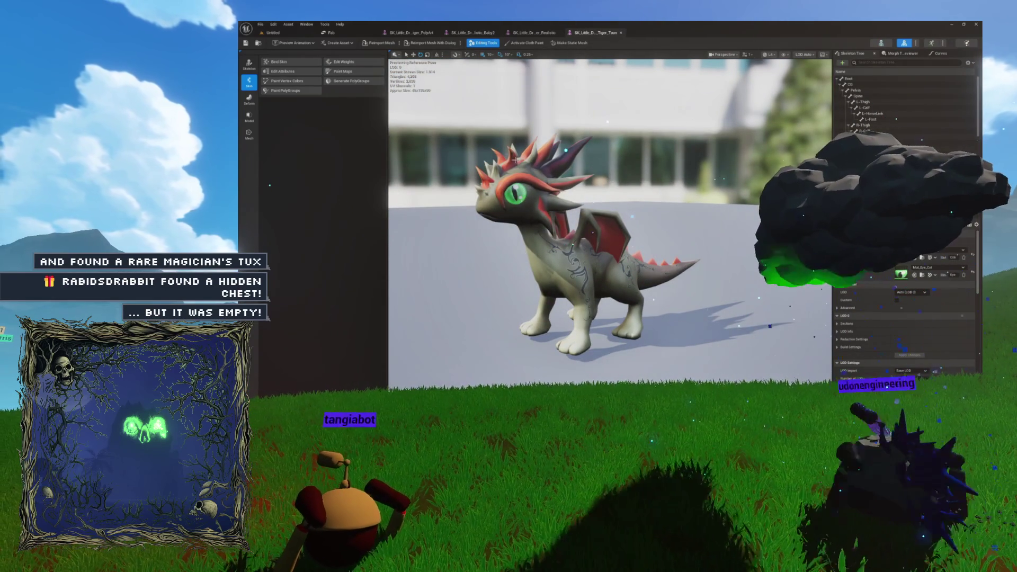
pyautogui.hotkey('ctrl', 'space')
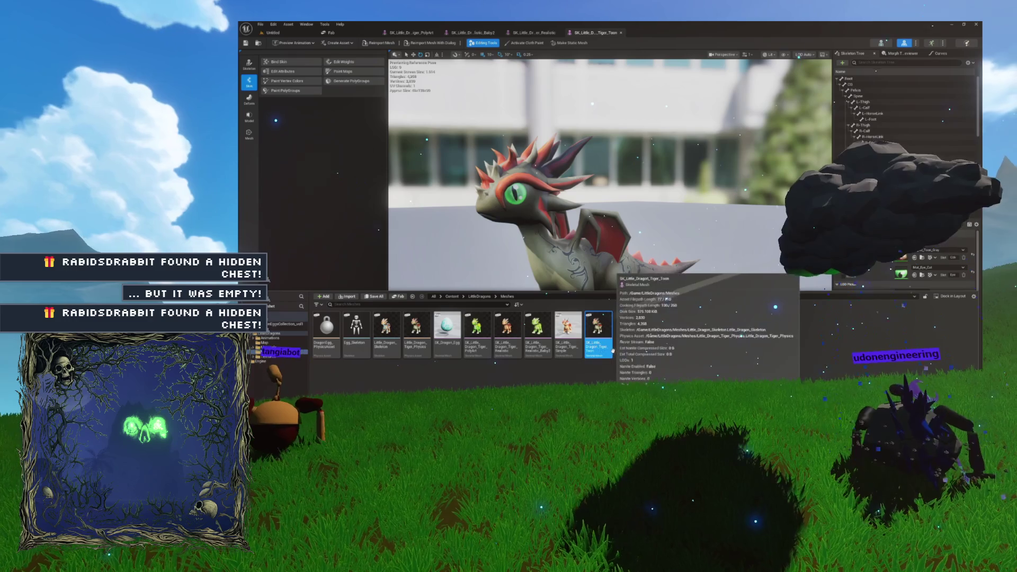
pyautogui.hotkey('ctrl', 'space')
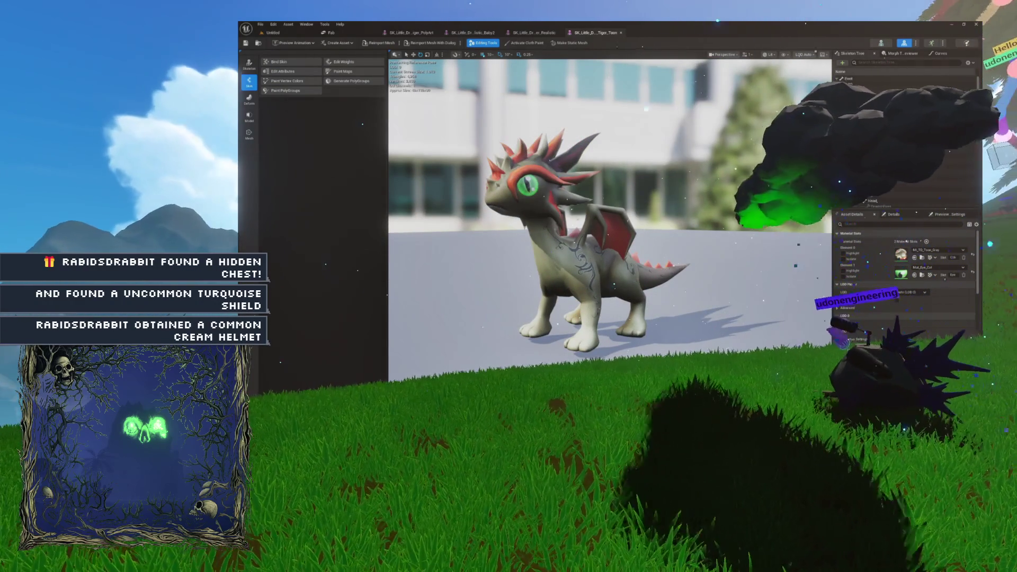
pyautogui.hotkey('ctrl', 'space')
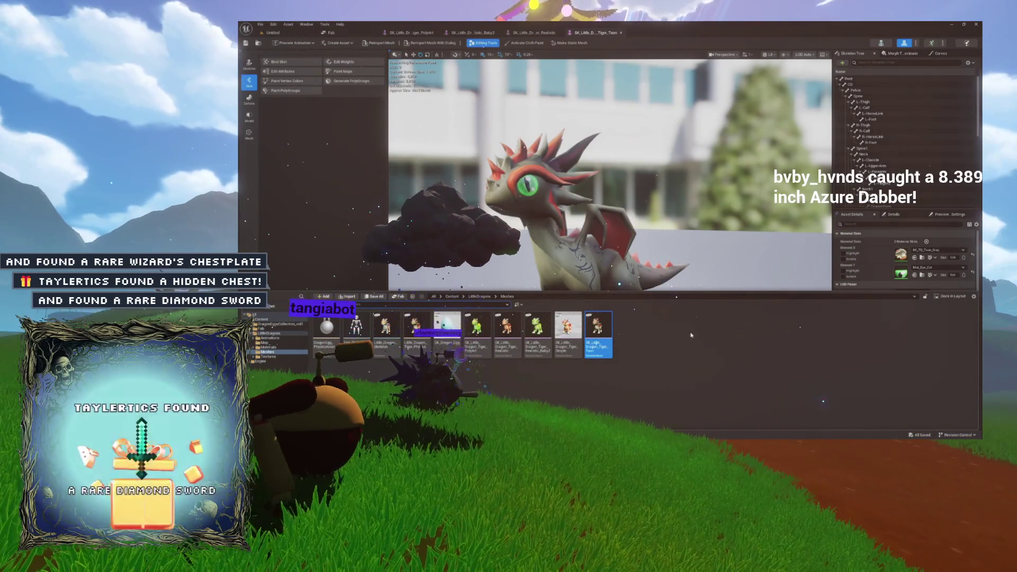
# - Reopen the Tiger_Toon mesh, then open the In_Place animations folder and browse LD_IP_Fly_Forward
pyautogui.moveTo(612, 355)
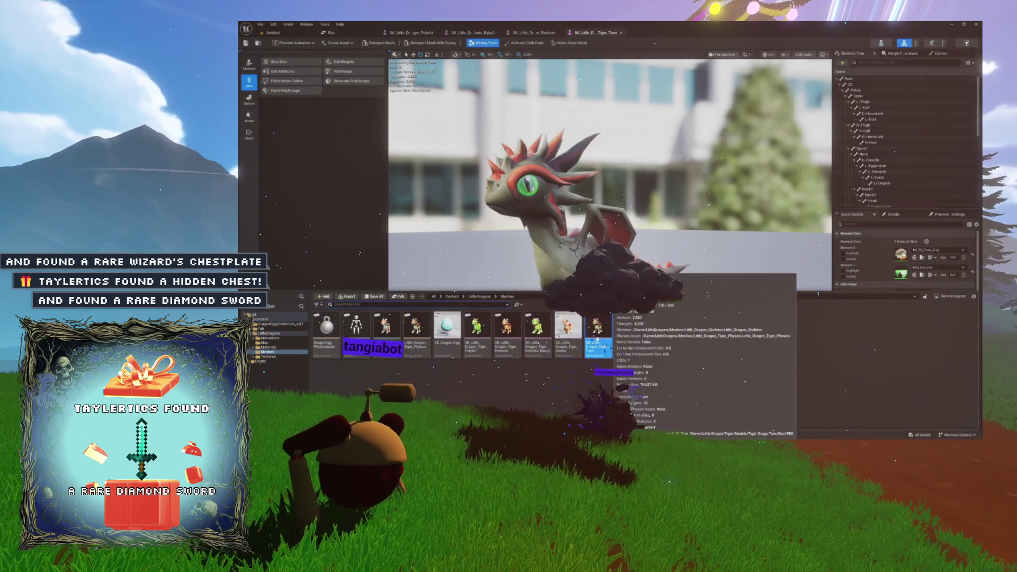
pyautogui.doubleClick(598, 348)
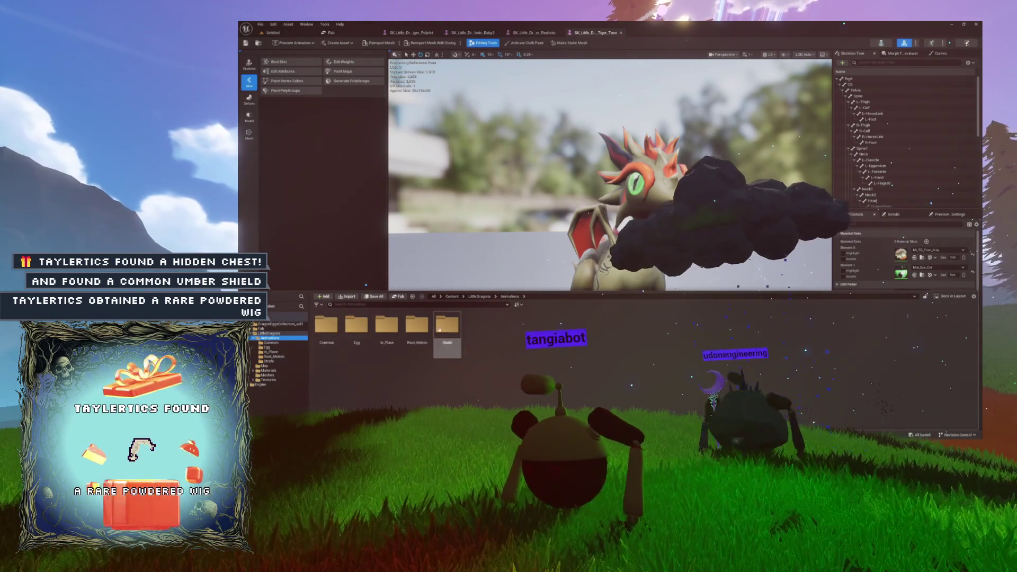
pyautogui.doubleClick(386, 324)
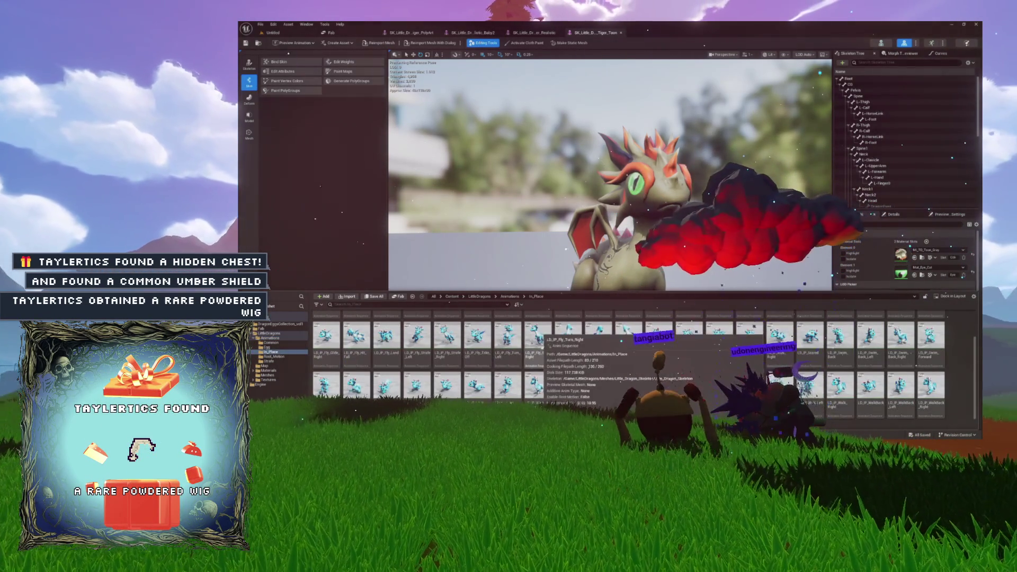
pyautogui.moveTo(483, 345)
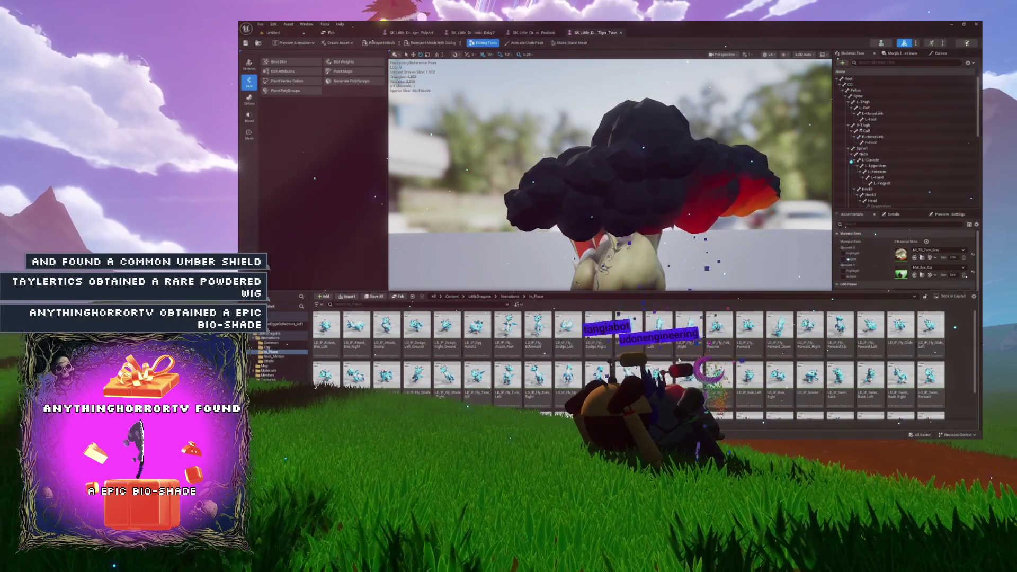
pyautogui.moveTo(885, 335)
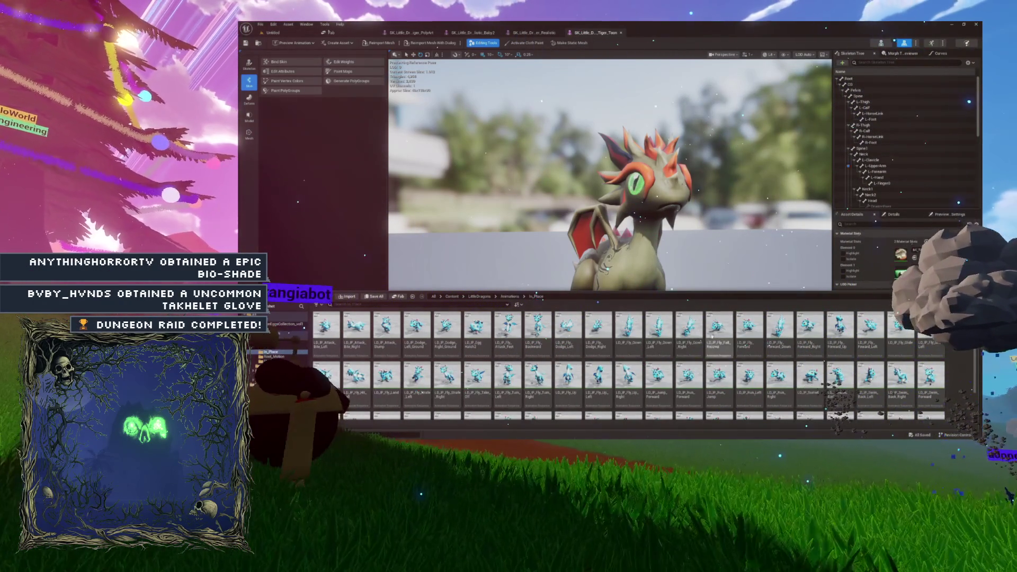
pyautogui.scroll(-2, 662, 335)
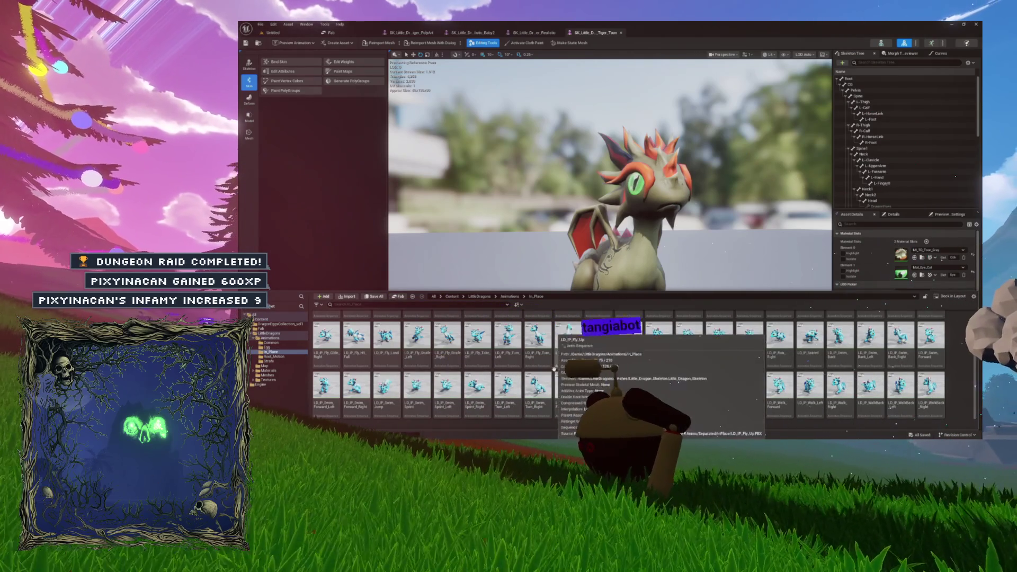
pyautogui.scroll(2, 663, 349)
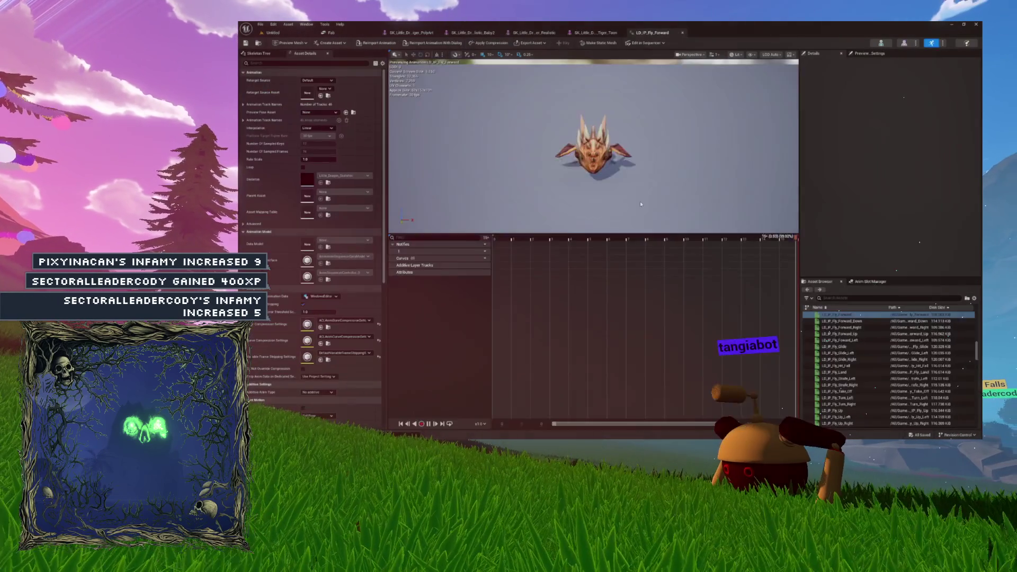
# - Hide the Content Drawer and show the animation editor's Preview Settings panel
pyautogui.hotkey('ctrl', 'space')
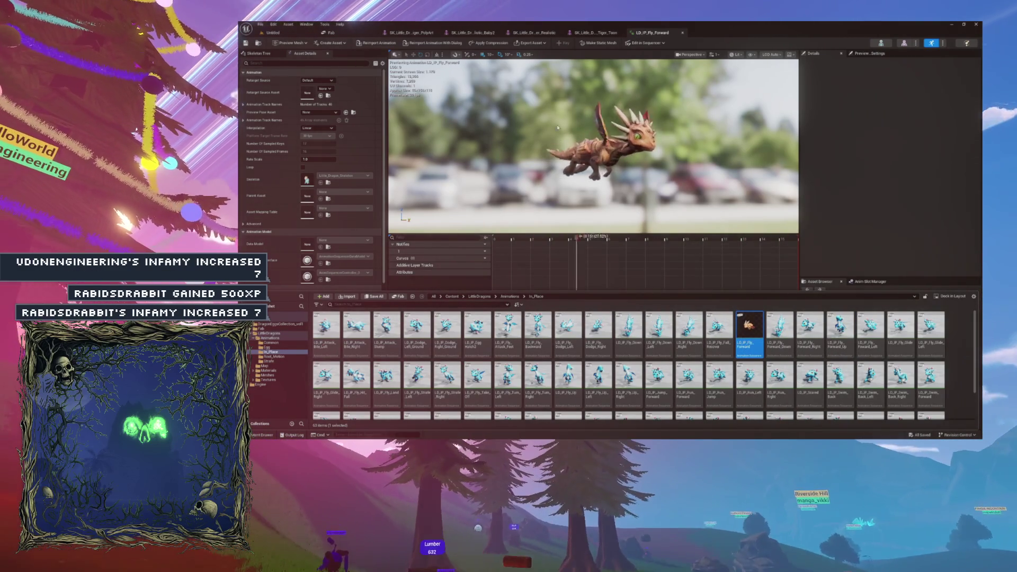
pyautogui.click(658, 35)
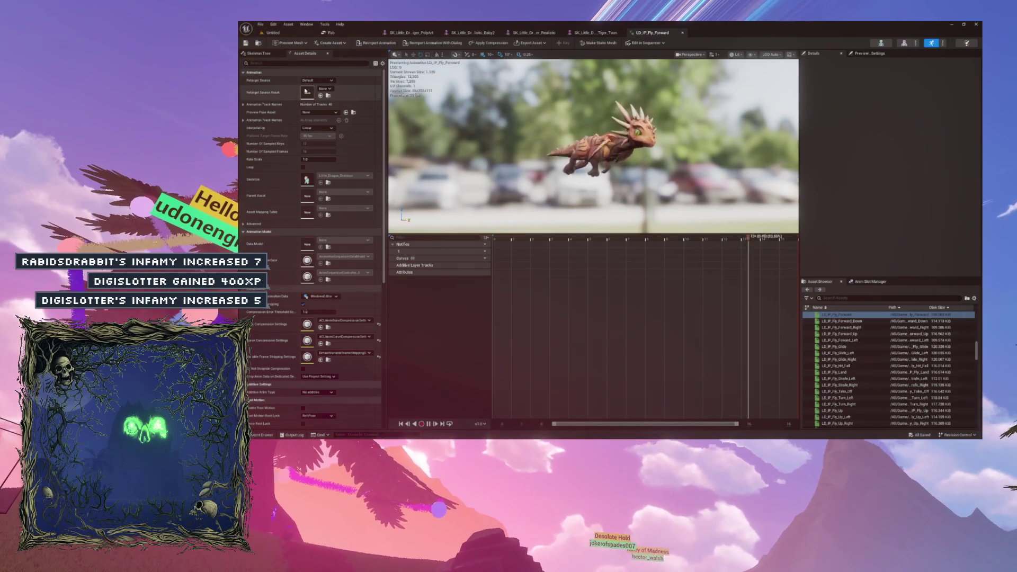
pyautogui.click(873, 53)
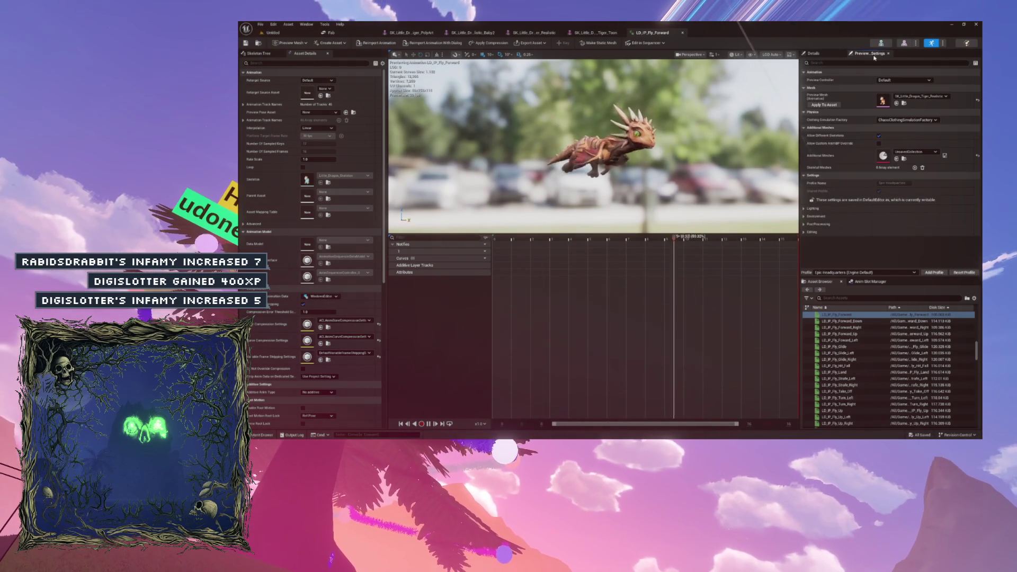
# - Set the Fly_Forward preview mesh to SK_Little_Dragon_Tiger_Toon
pyautogui.click(916, 97)
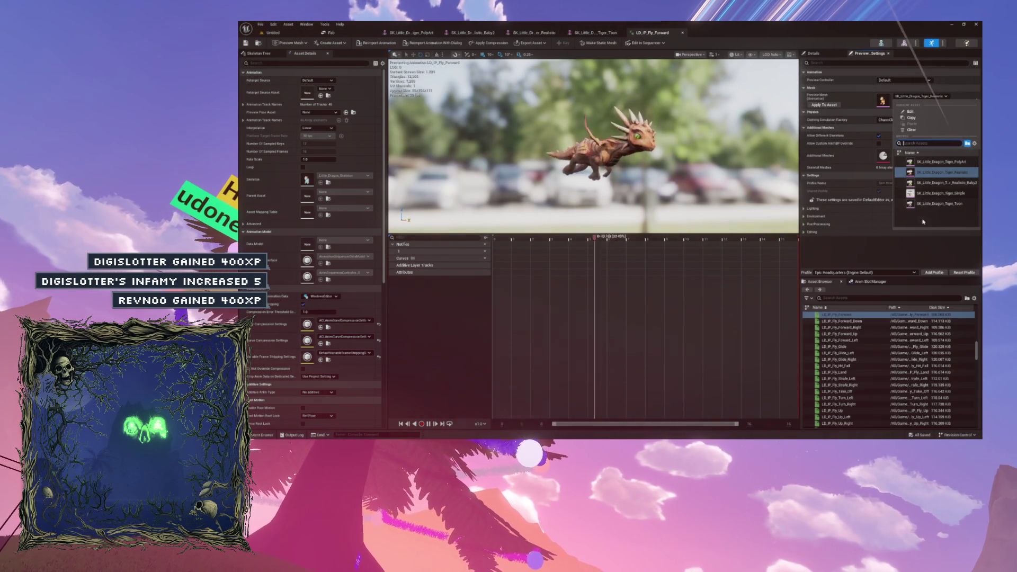
pyautogui.click(923, 204)
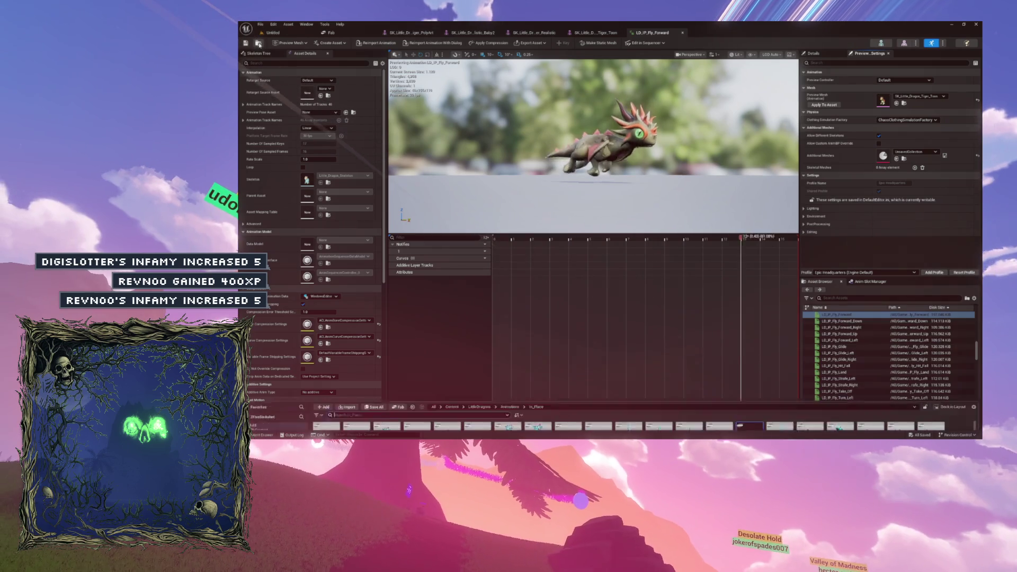
pyautogui.hotkey('ctrl', 'space')
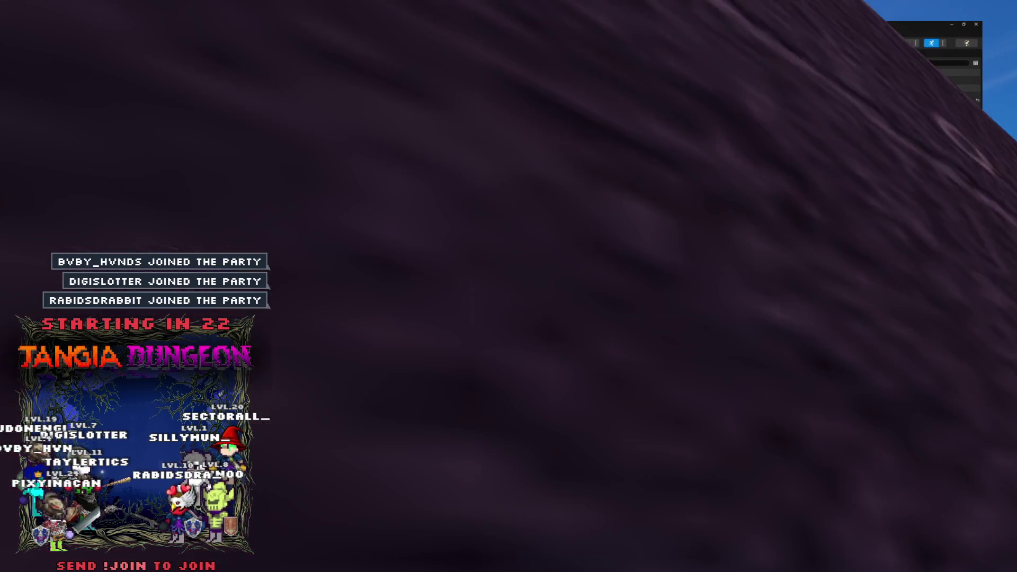
pyautogui.click(743, 225)
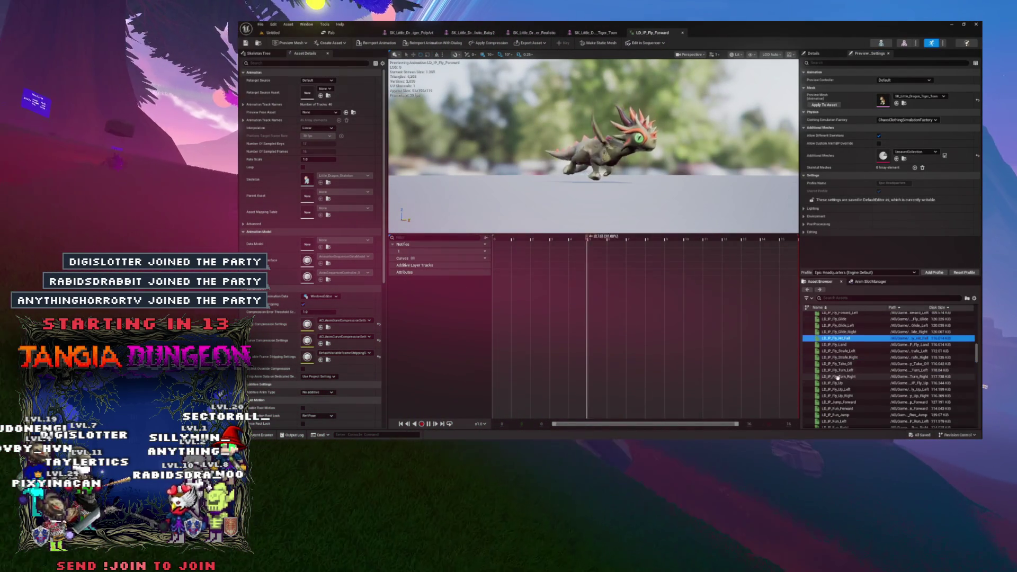
pyautogui.scroll(-1, 828, 355)
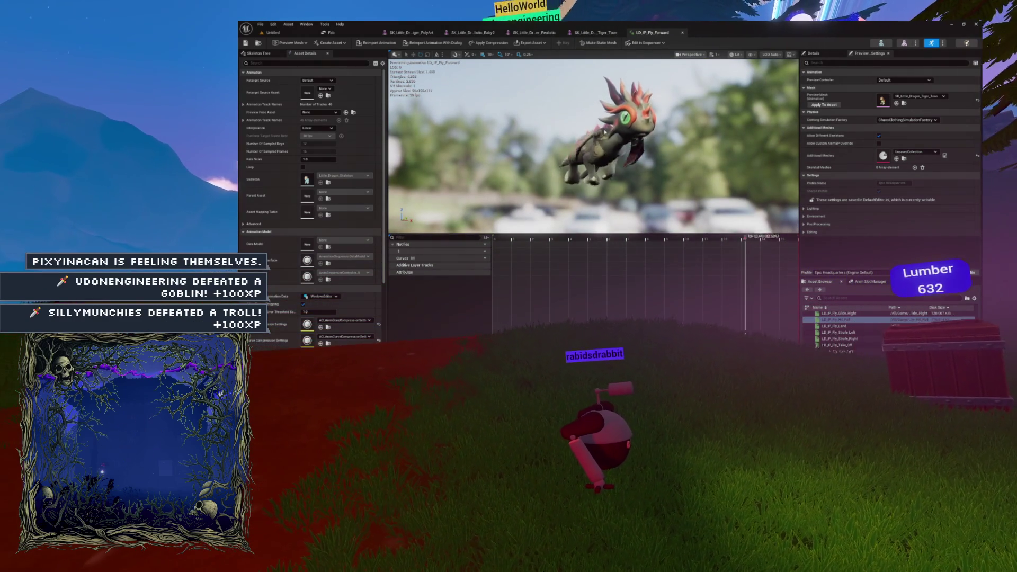
pyautogui.hotkey('ctrl', 'space')
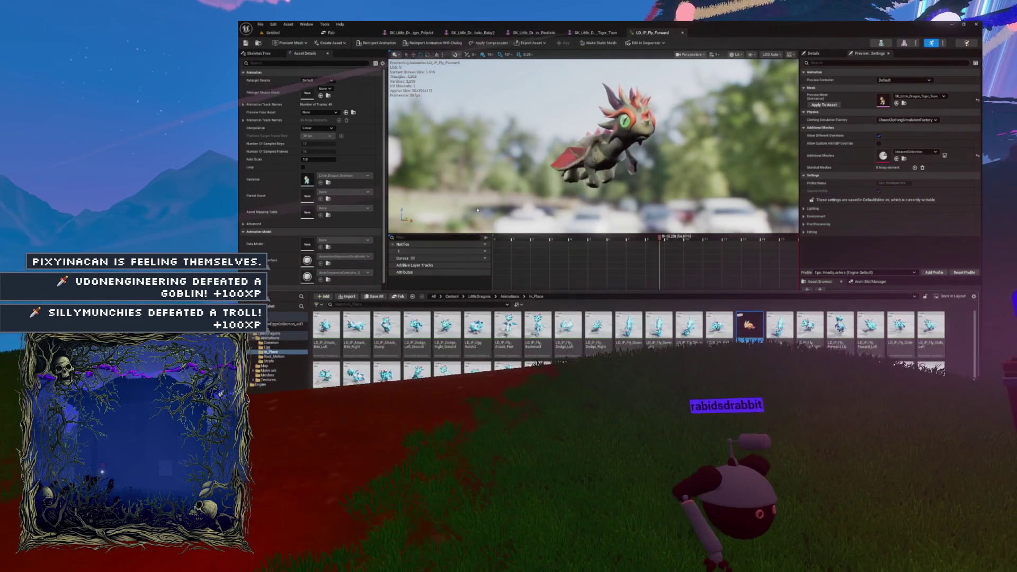
pyautogui.rightClick(749, 326)
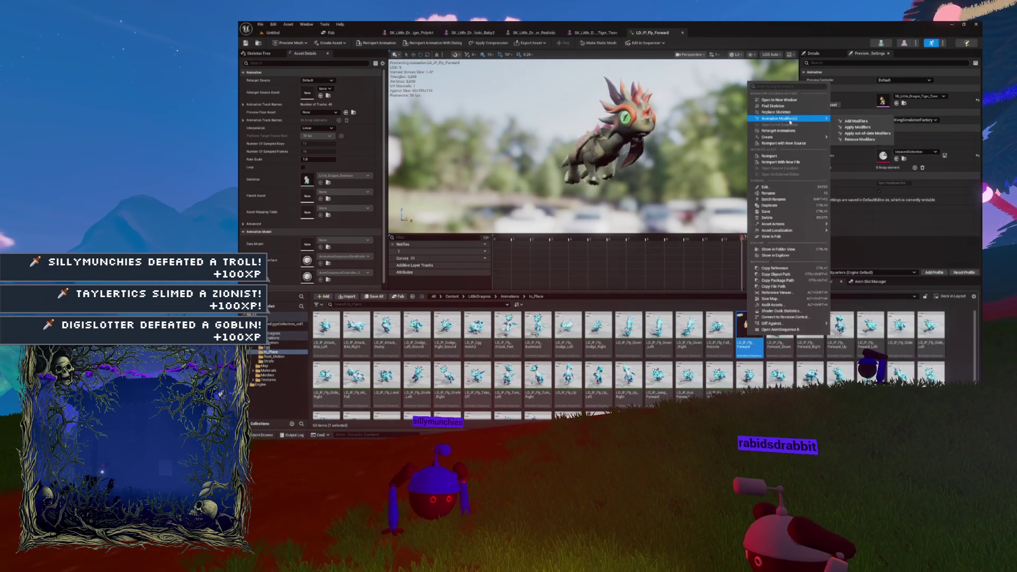
# - Start Migrate on LD_IP_Fly_Forward and review its dependent Animations and Textures assets
pyautogui.moveTo(817, 229)
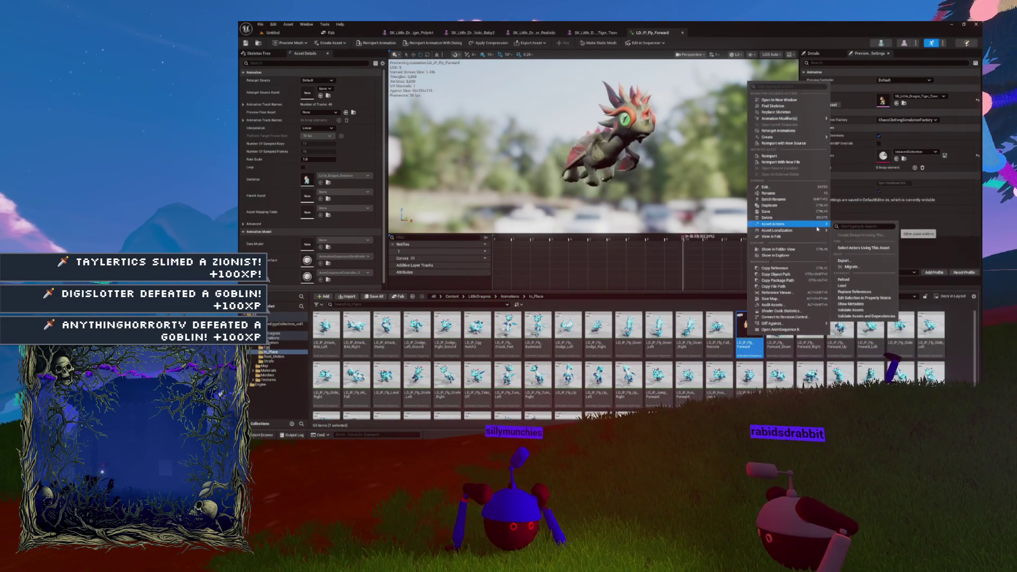
pyautogui.click(864, 269)
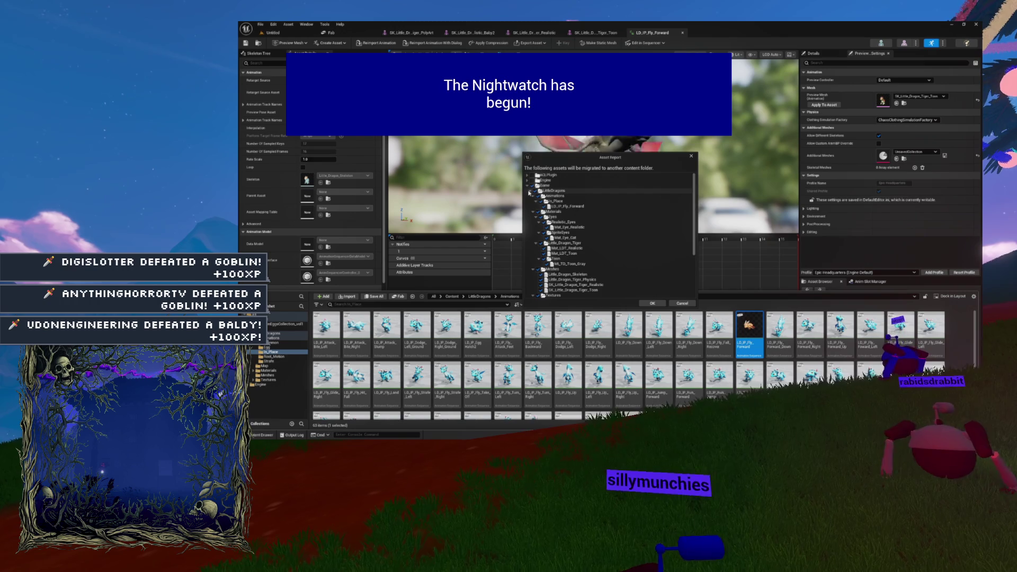
pyautogui.click(533, 196)
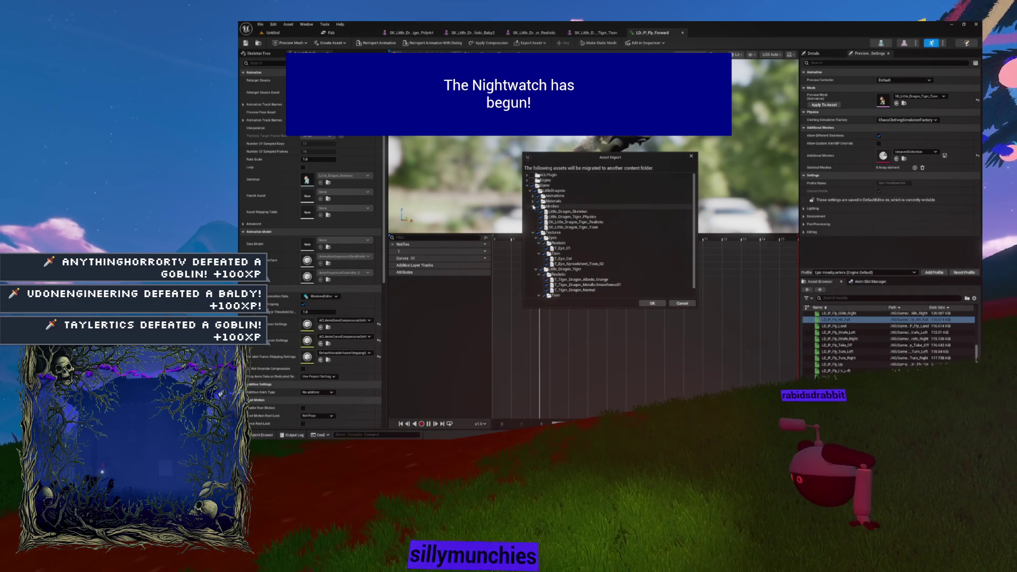
pyautogui.click(533, 211)
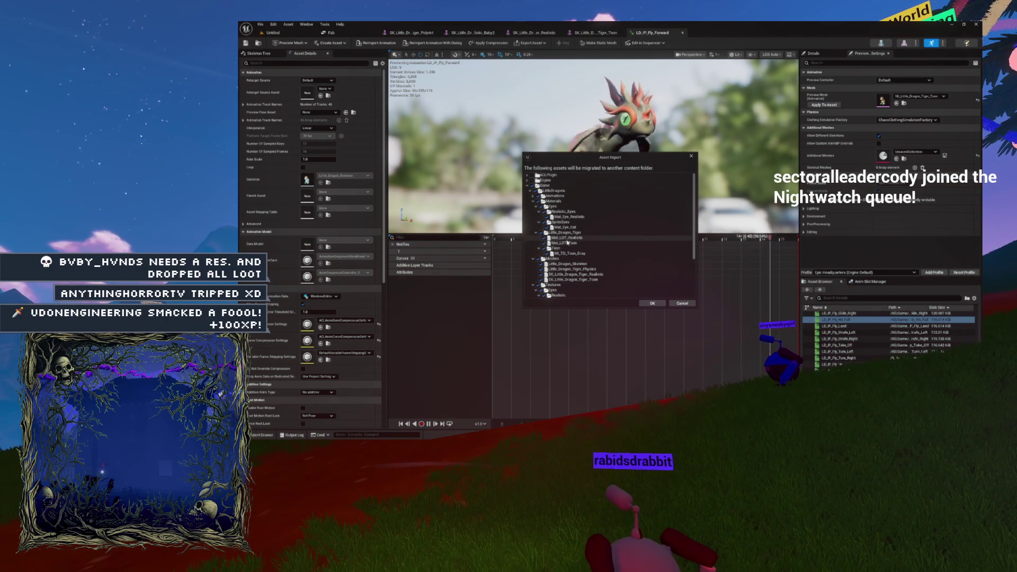
pyautogui.scroll(-2, 570, 242)
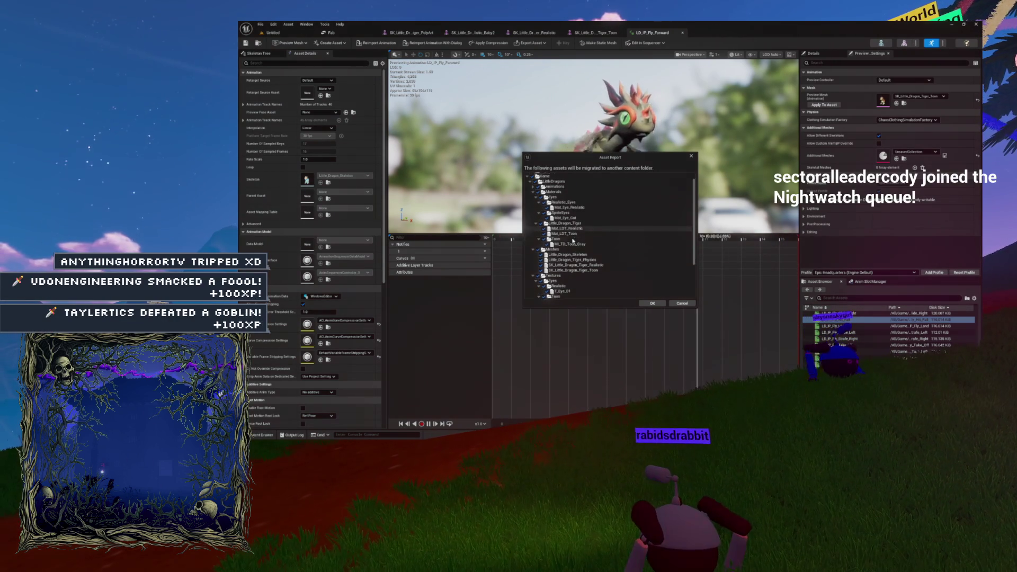
pyautogui.scroll(-1, 570, 234)
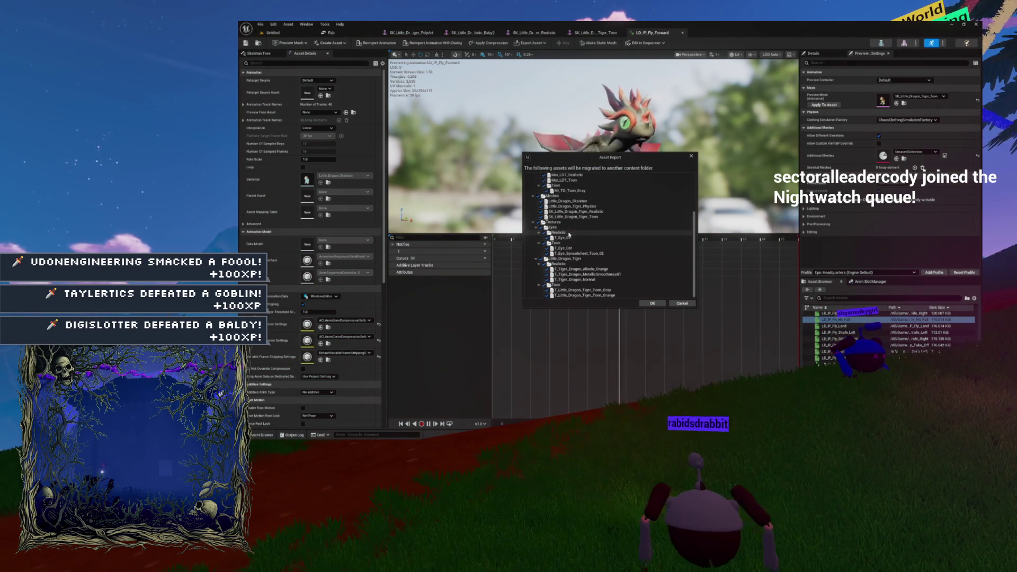
pyautogui.scroll(6, 561, 254)
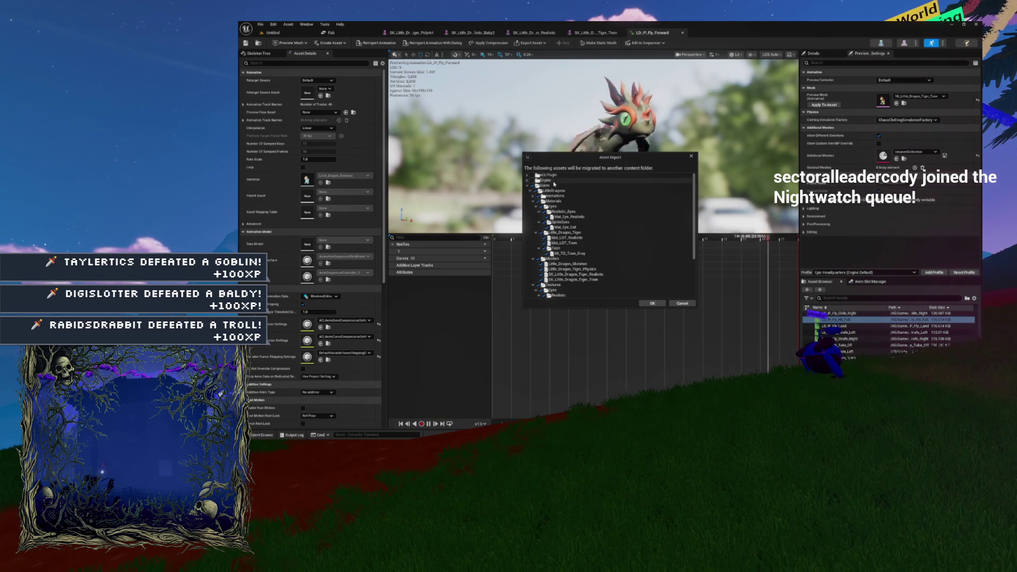
pyautogui.scroll(-2, 556, 206)
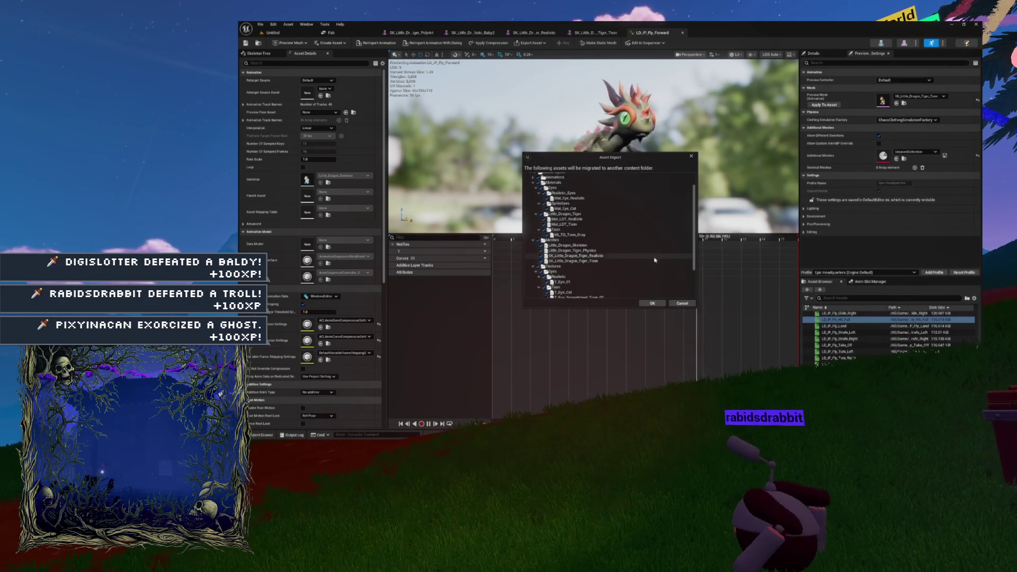
pyautogui.scroll(2, 588, 200)
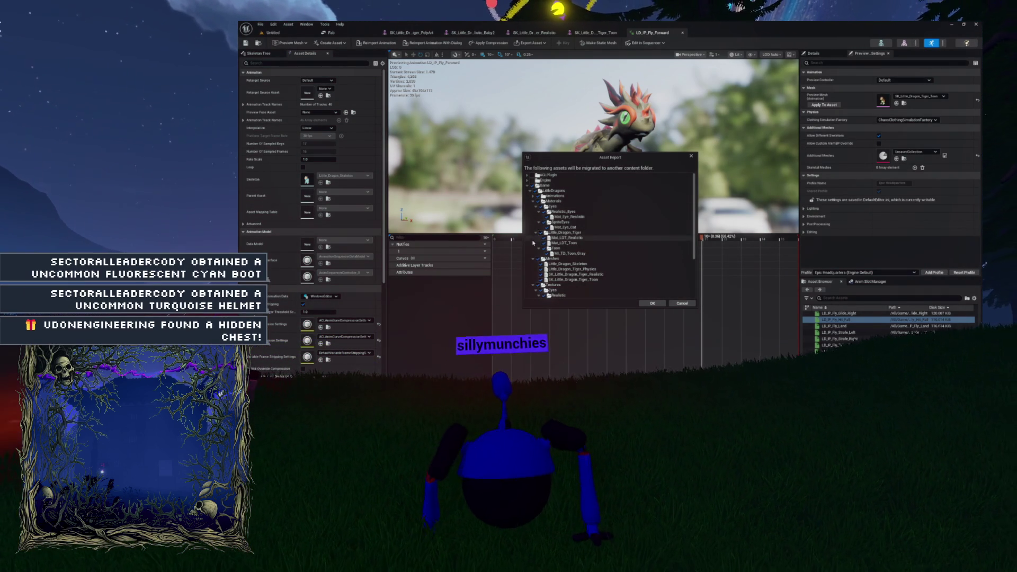
# - Migrate the assets into the other project's Content folder, then close this editor
pyautogui.click(643, 305)
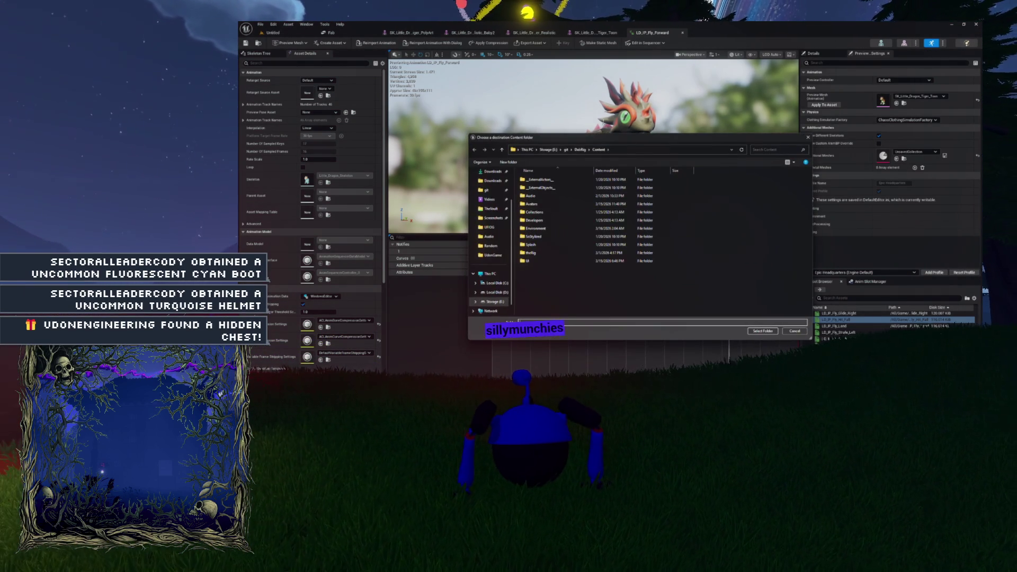
pyautogui.click(757, 333)
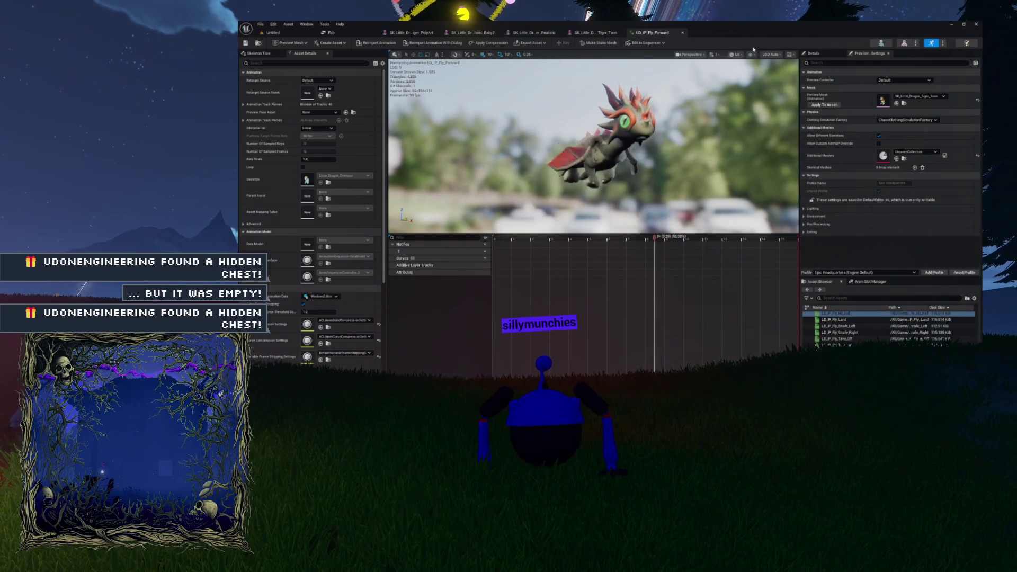
pyautogui.click(975, 25)
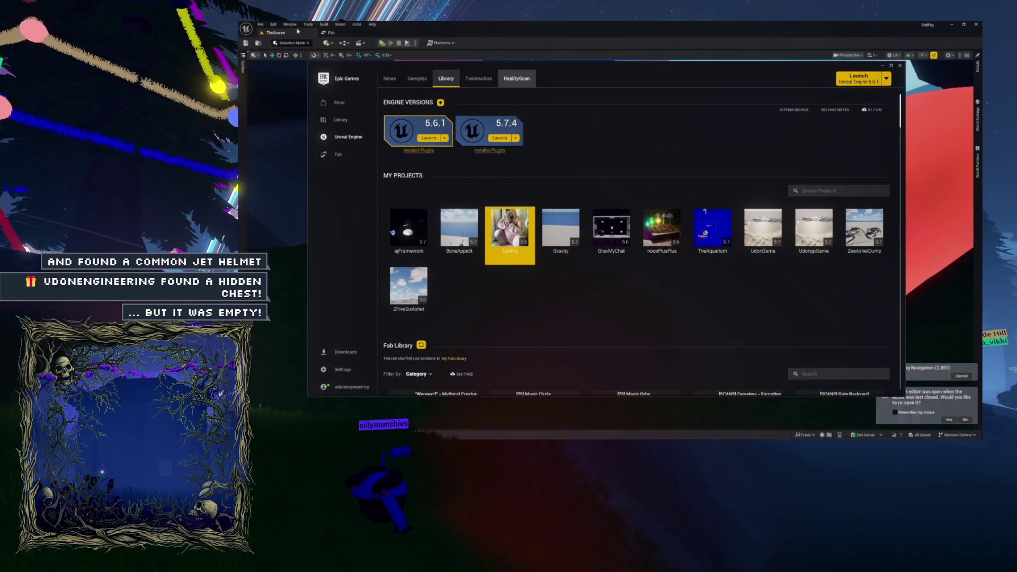
# - Bring the DabRig Unreal Editor window to the front over the Epic Games Launcher
pyautogui.click(297, 31)
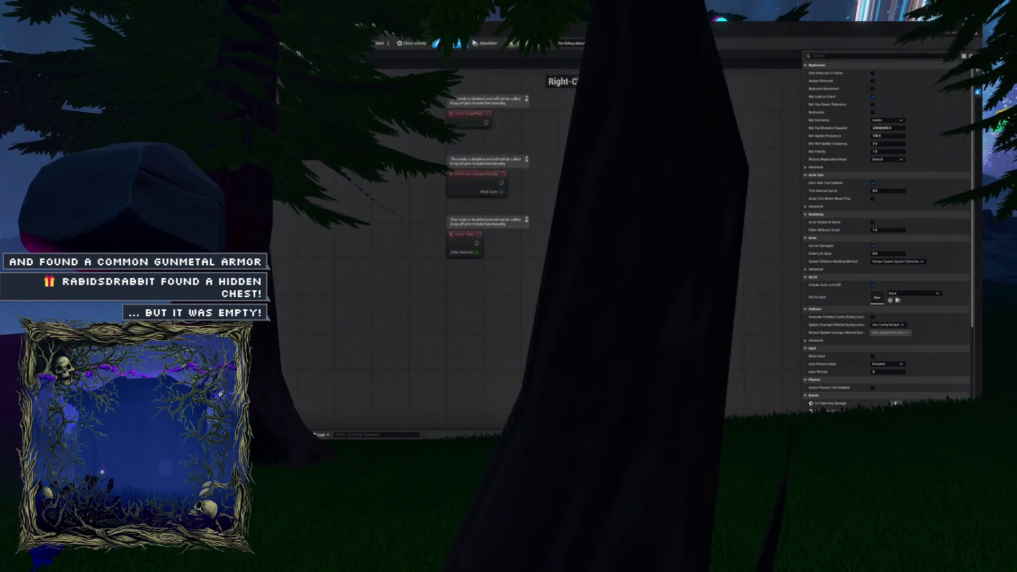
# - Frame DwagonEgg's three disabled event nodes, then switch back to the TheSource level
pyautogui.scroll(-3, 605, 280)
pyautogui.scroll(2, 605, 279)
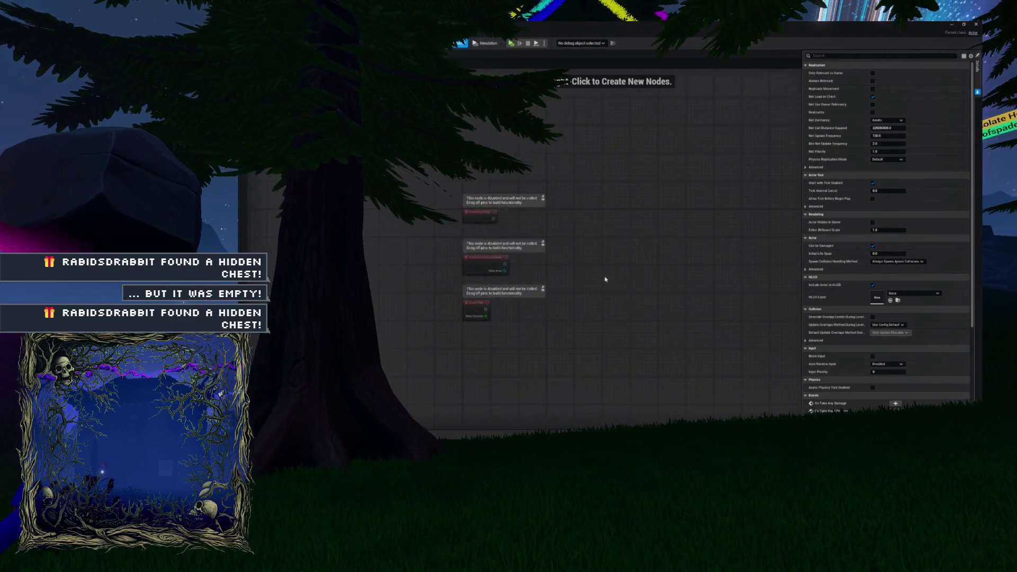
pyautogui.scroll(2, 605, 279)
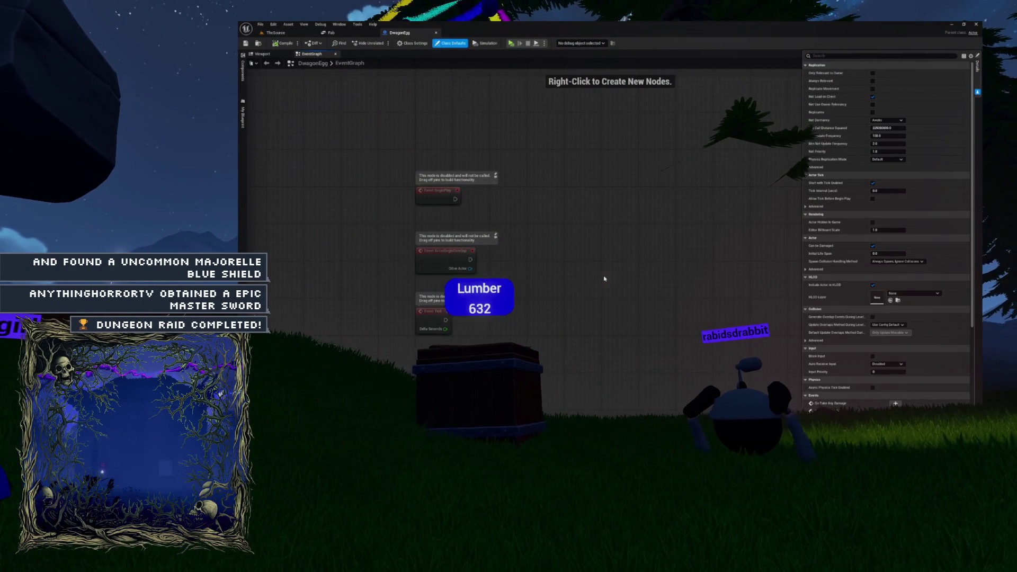
pyautogui.moveTo(503, 236); pyautogui.dragTo(601, 223)
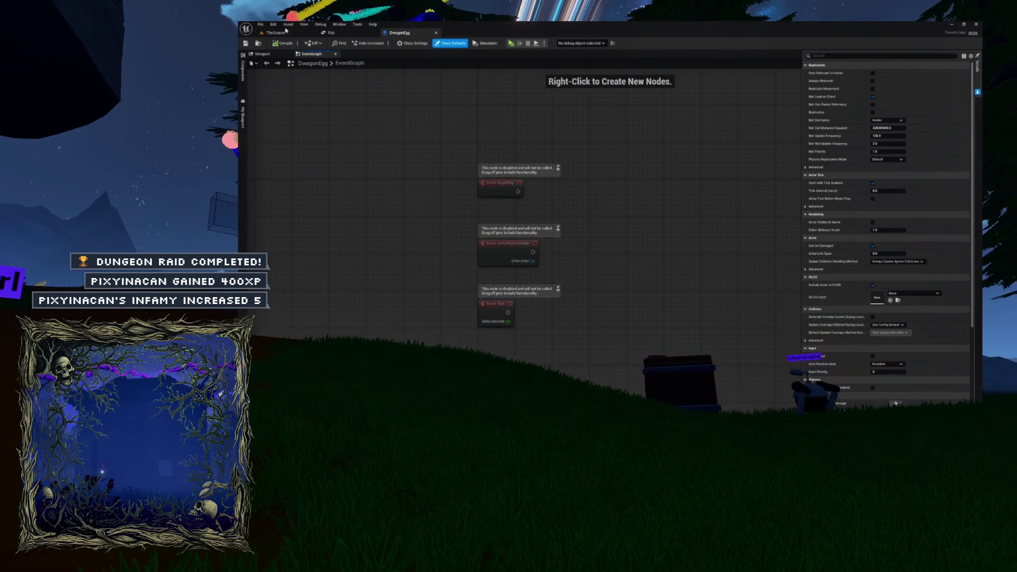
pyautogui.click(289, 33)
pyautogui.moveTo(618, 144); pyautogui.dragTo(647, 173)
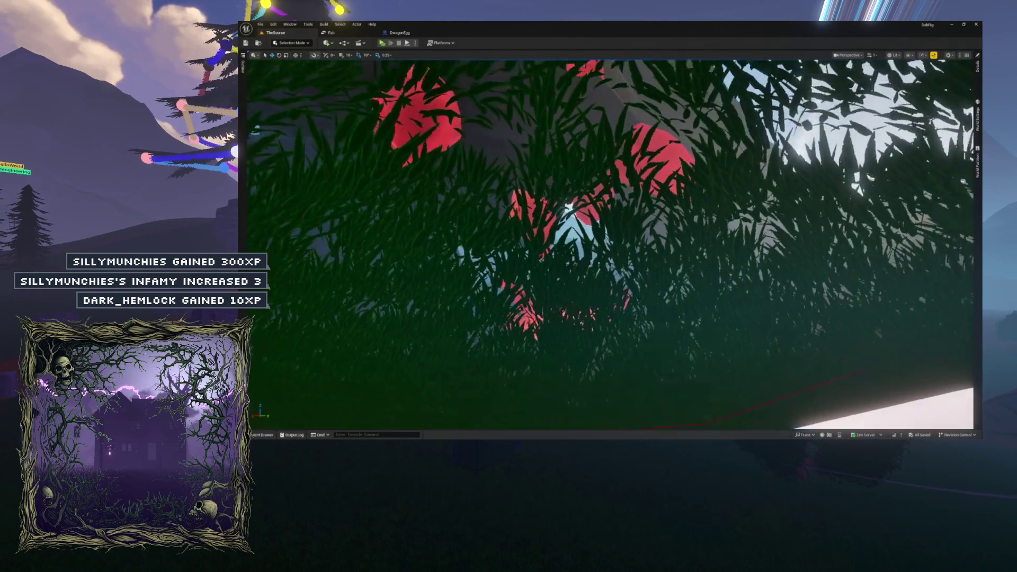
# - Open the DragonEgg blueprint from the content drawer and box-select its three disabled event nodes
pyautogui.hotkey('ctrl', 'space')
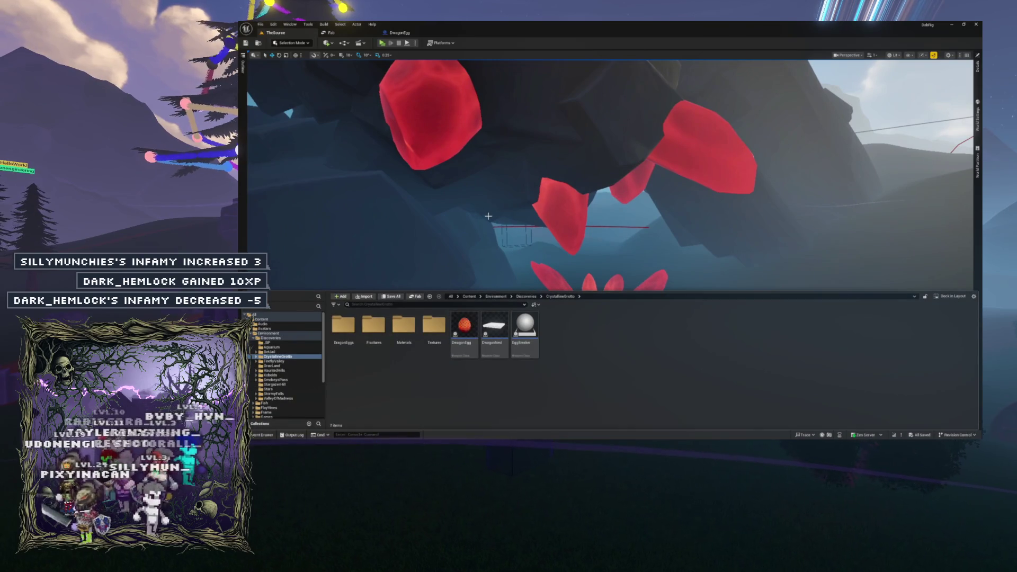
pyautogui.doubleClick(464, 339)
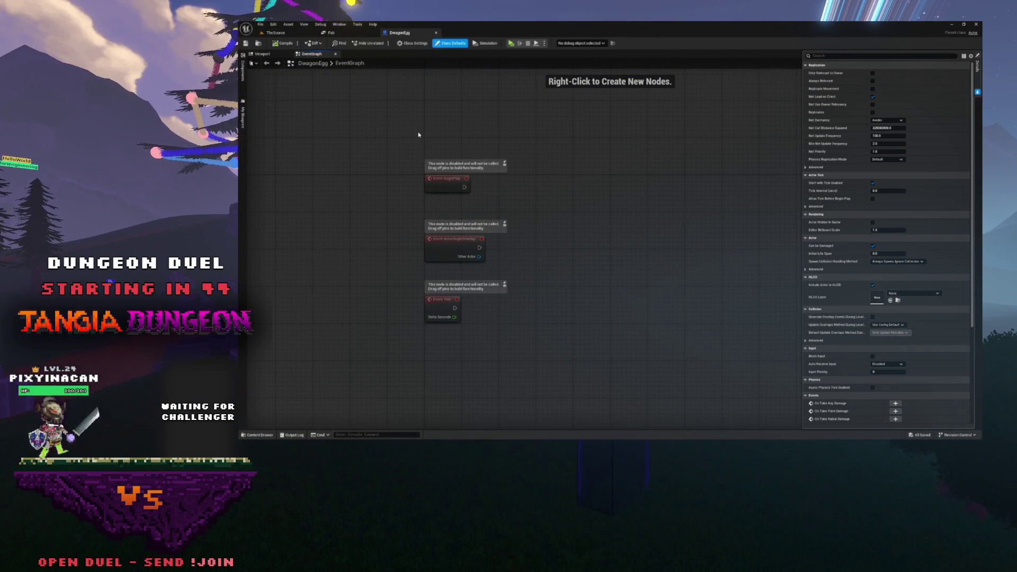
pyautogui.moveTo(702, 351); pyautogui.dragTo(702, 351)
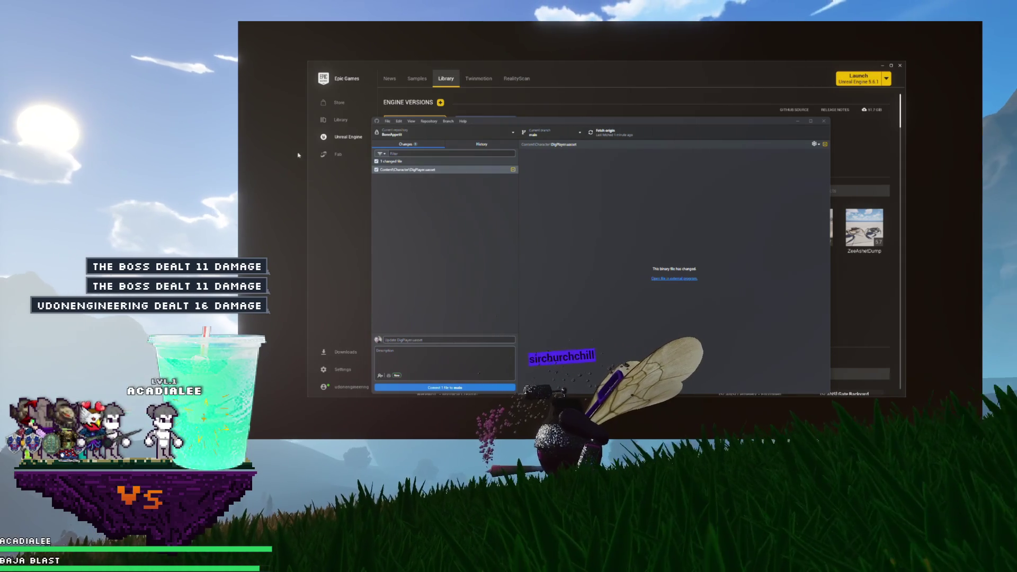
# - Switch GitHub Desktop to the DabRig repository, review its changed files, and close the app
pyautogui.click(398, 133)
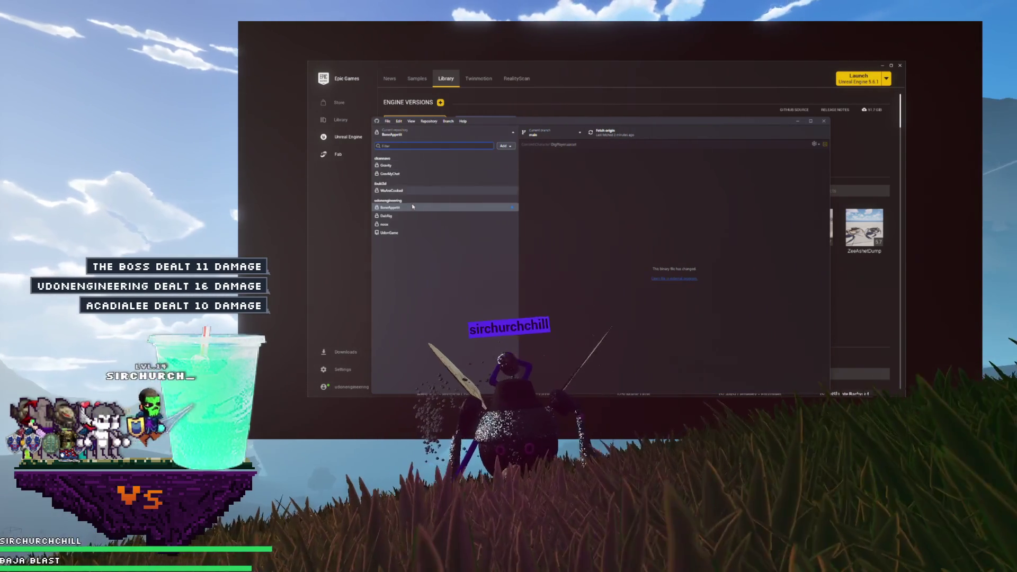
pyautogui.click(390, 216)
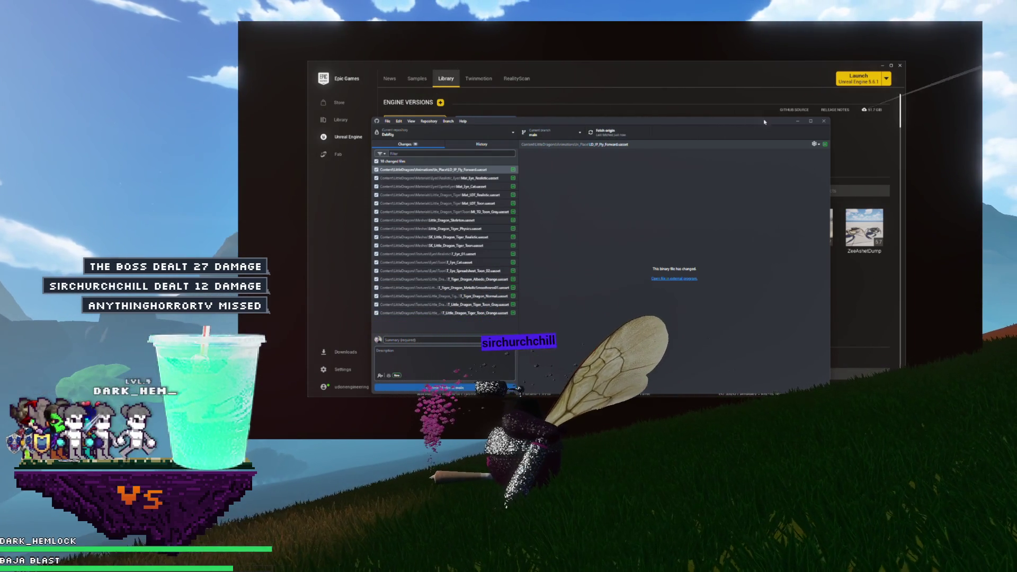
pyautogui.click(824, 122)
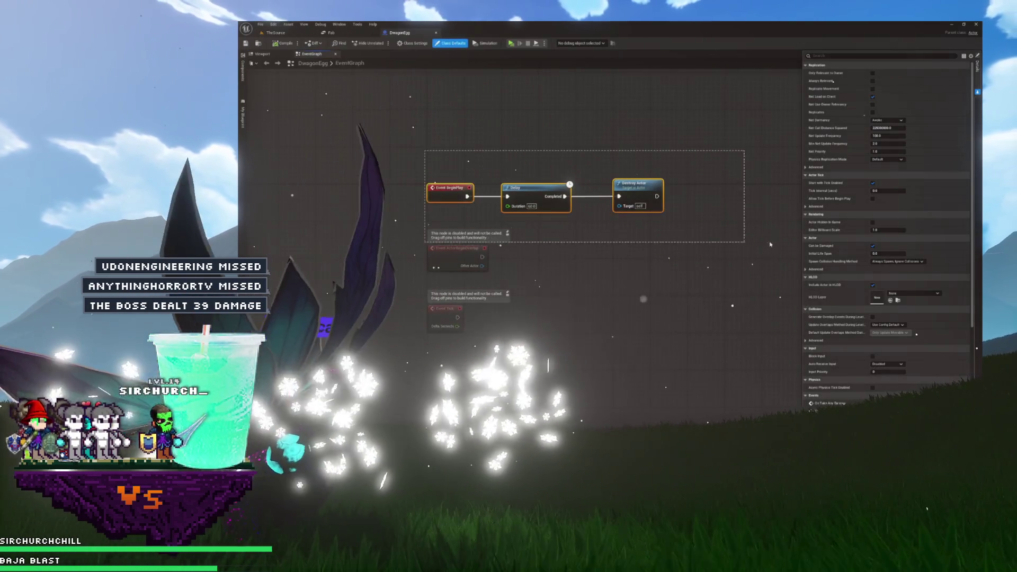
# - Delete the disabled ActorBeginOverlap and Tick event nodes, leaving Event BeginPlay
pyautogui.moveTo(771, 244); pyautogui.dragTo(742, 255)
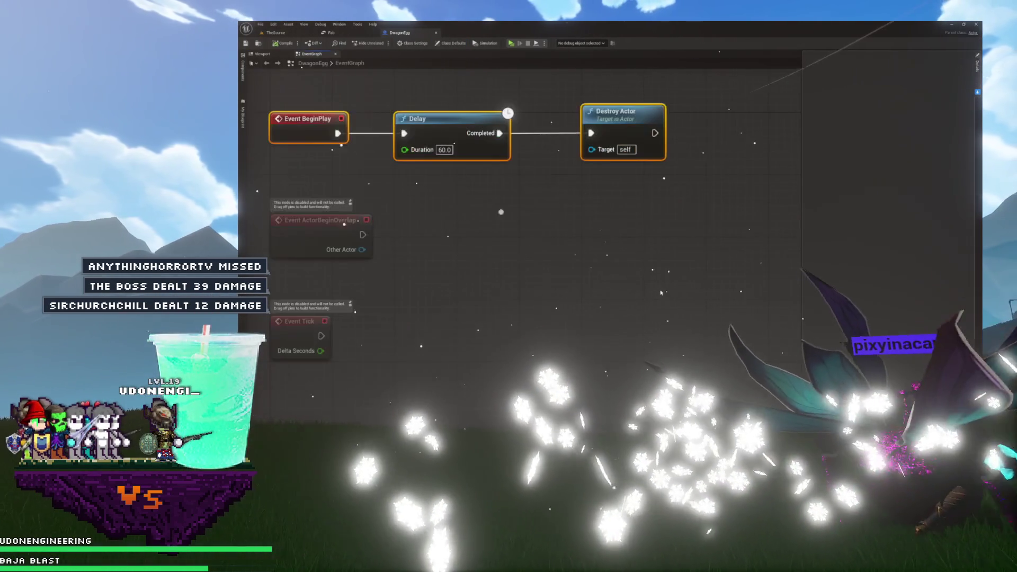
pyautogui.scroll(2, 554, 236)
pyautogui.moveTo(518, 248); pyautogui.dragTo(309, 375)
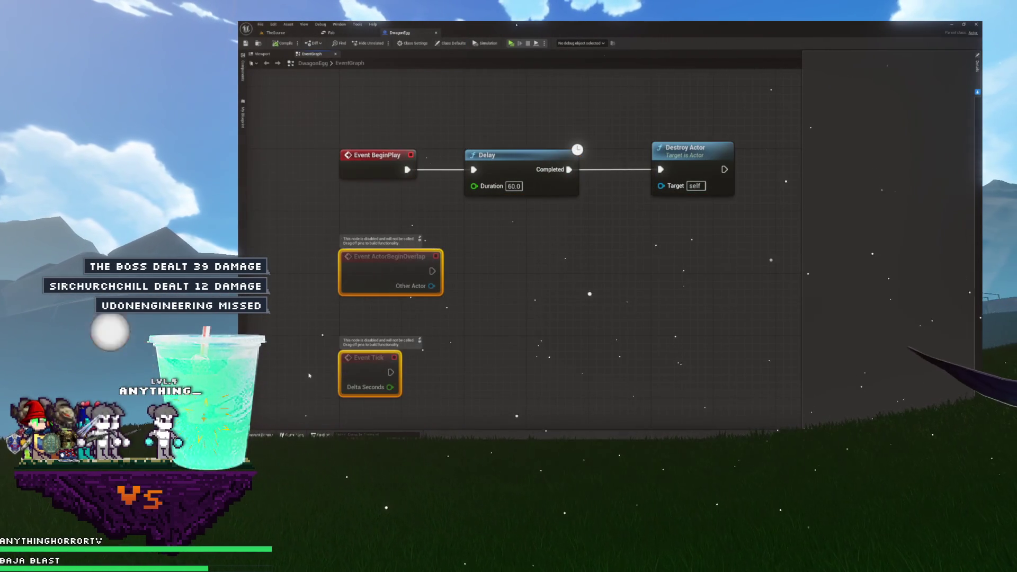
pyautogui.press('Delete')
pyautogui.moveTo(374, 154); pyautogui.dragTo(664, 234)
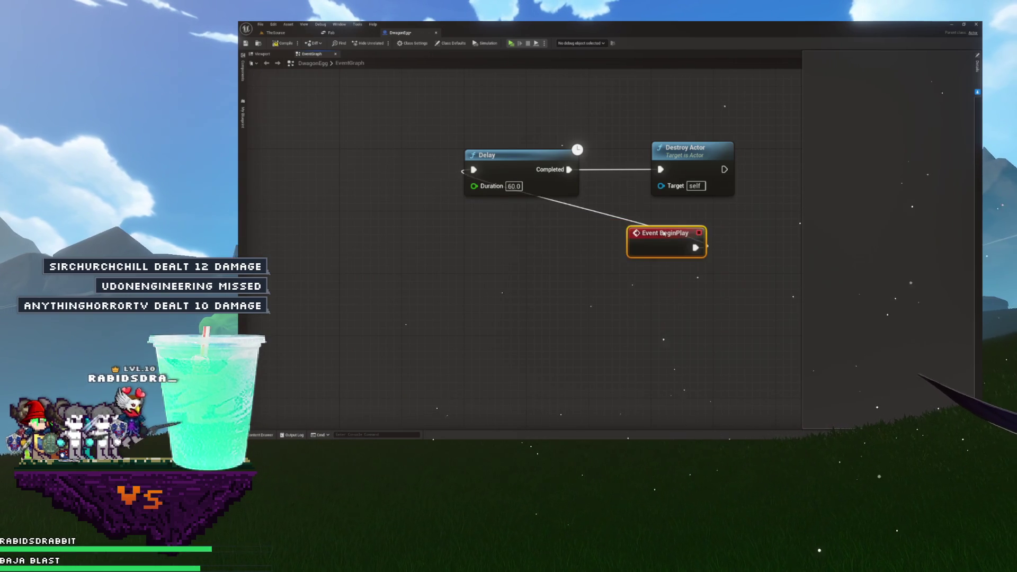
pyautogui.click(419, 129)
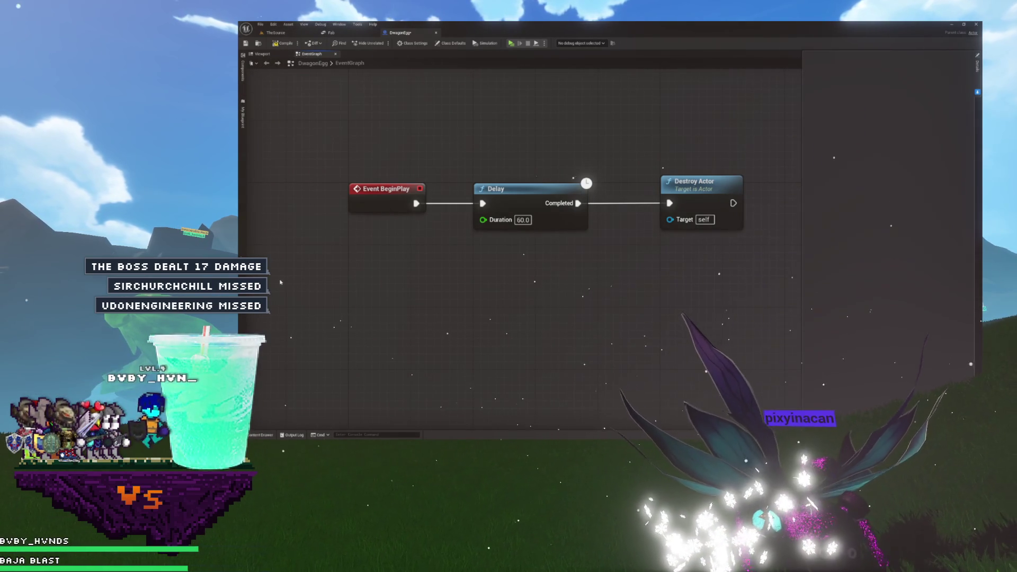
# - Maximize the graph, recentre the three remaining nodes, and open the Widget Reflector
pyautogui.scroll(-4, 347, 127)
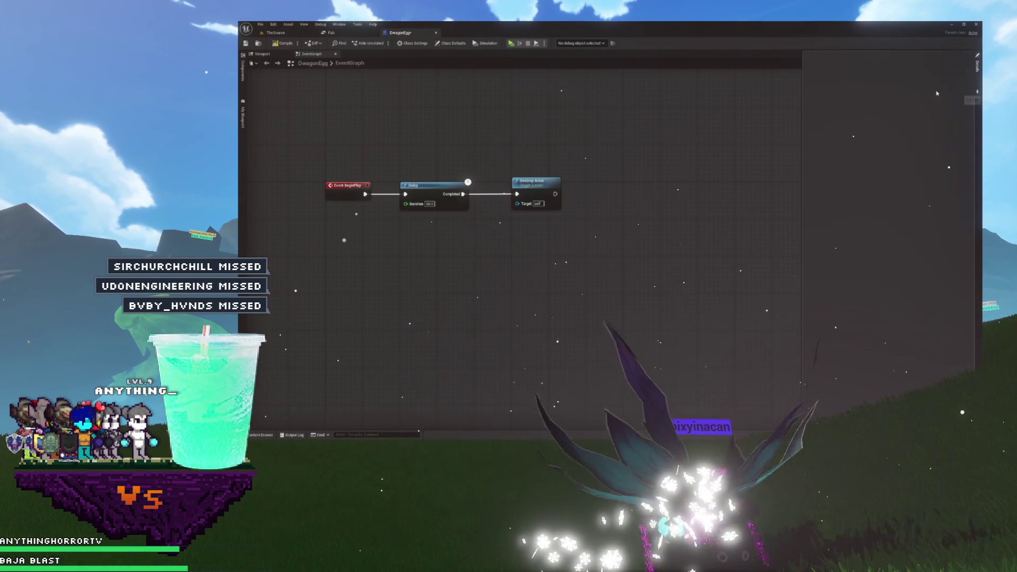
pyautogui.click(752, 97)
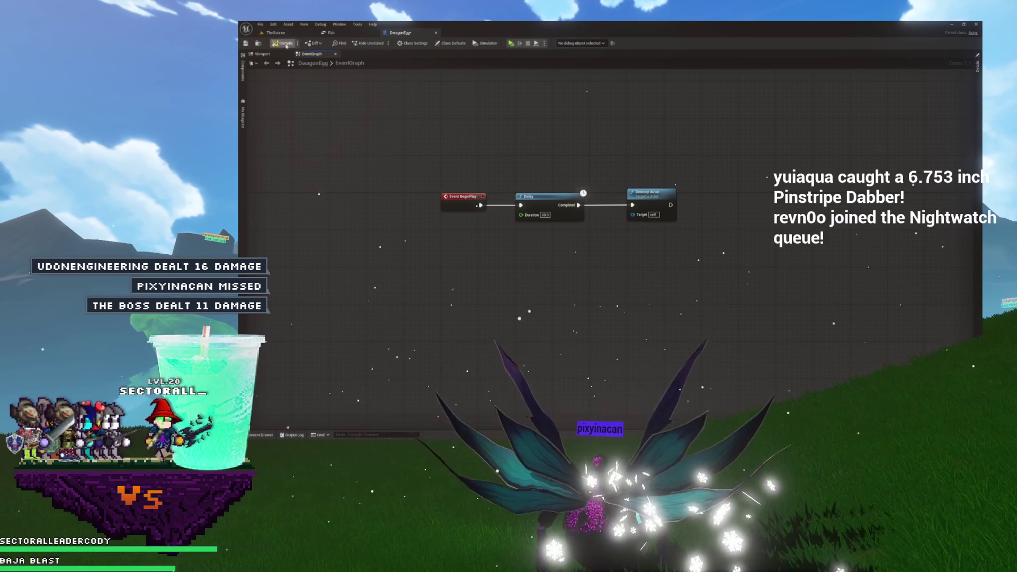
pyautogui.moveTo(404, 132); pyautogui.dragTo(409, 146)
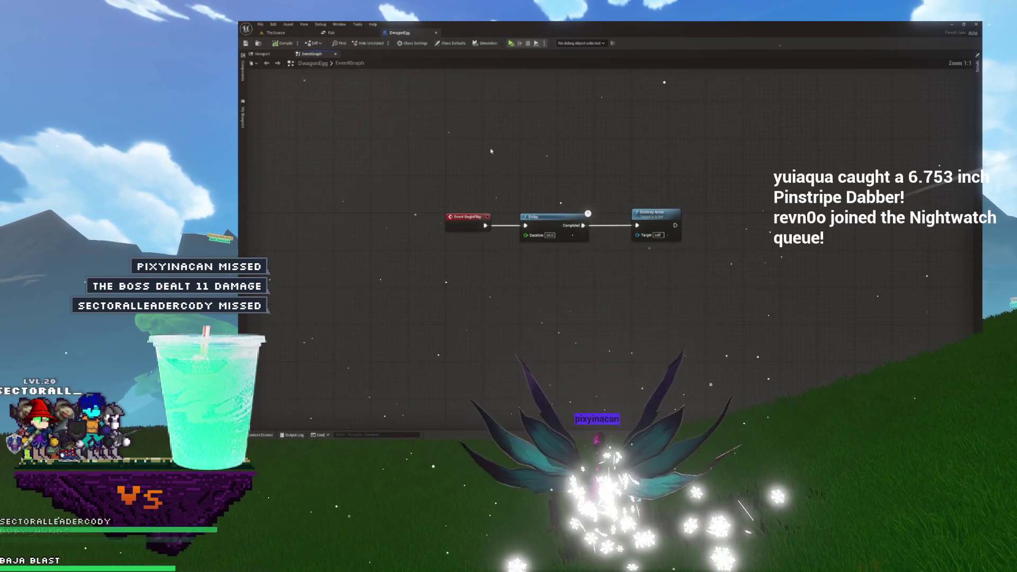
pyautogui.scroll(7, 491, 151)
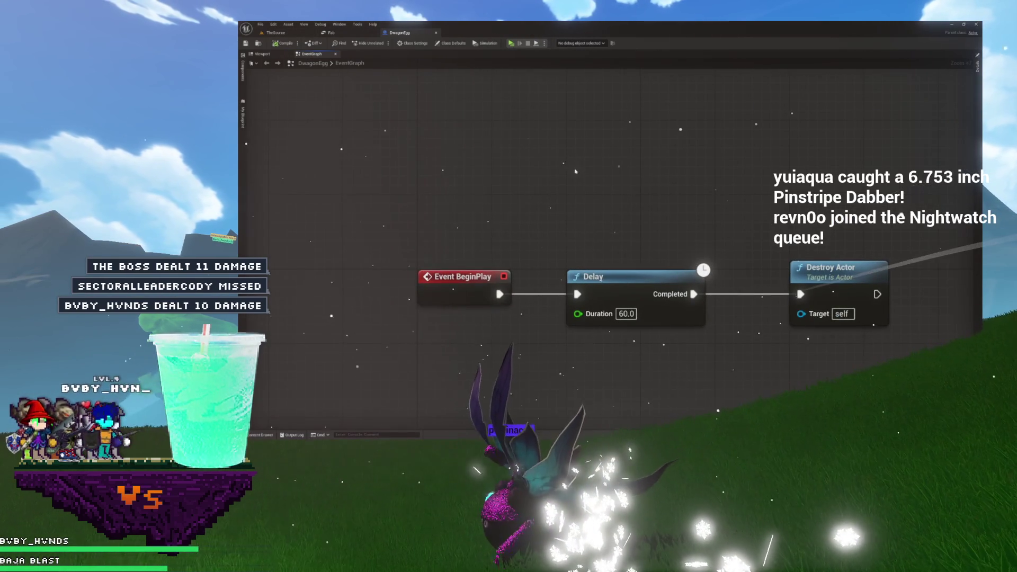
pyautogui.scroll(-7, 752, 120)
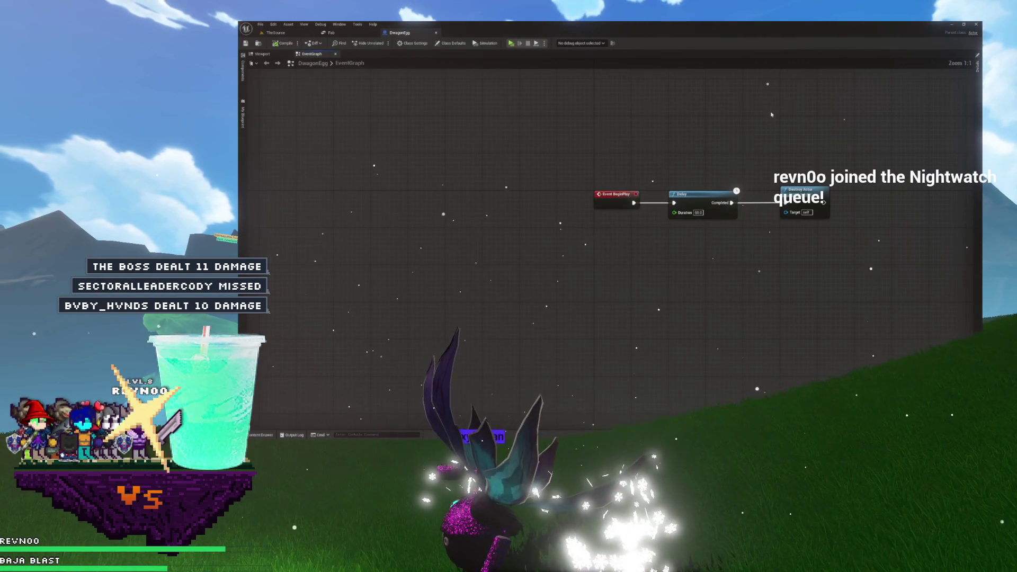
pyautogui.hotkey('ctrl', 'shift', 'w')
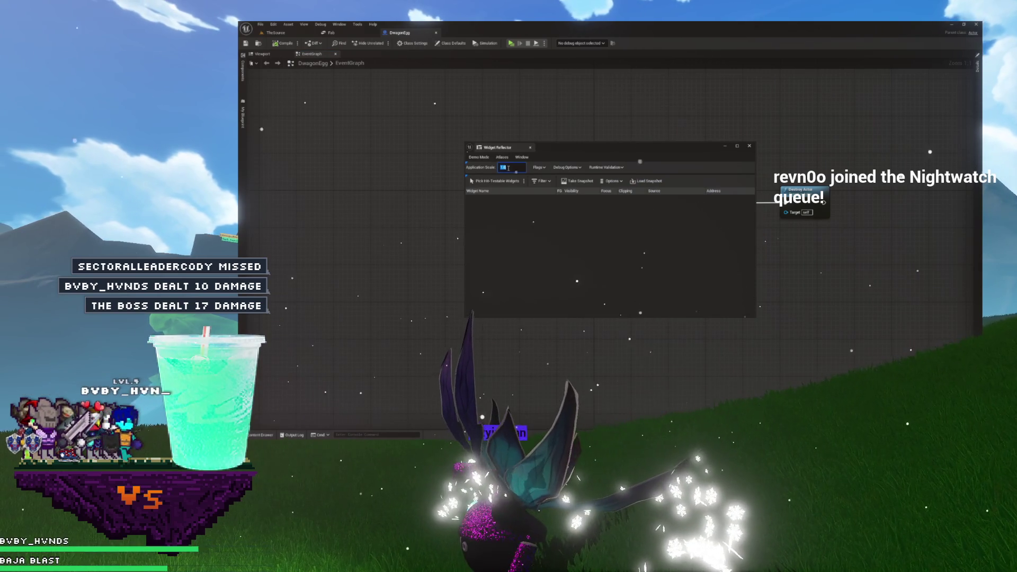
# - Set the Application Scale to 1.5 and close the Widget Reflector
pyautogui.write('1.5')
pyautogui.press('Return')
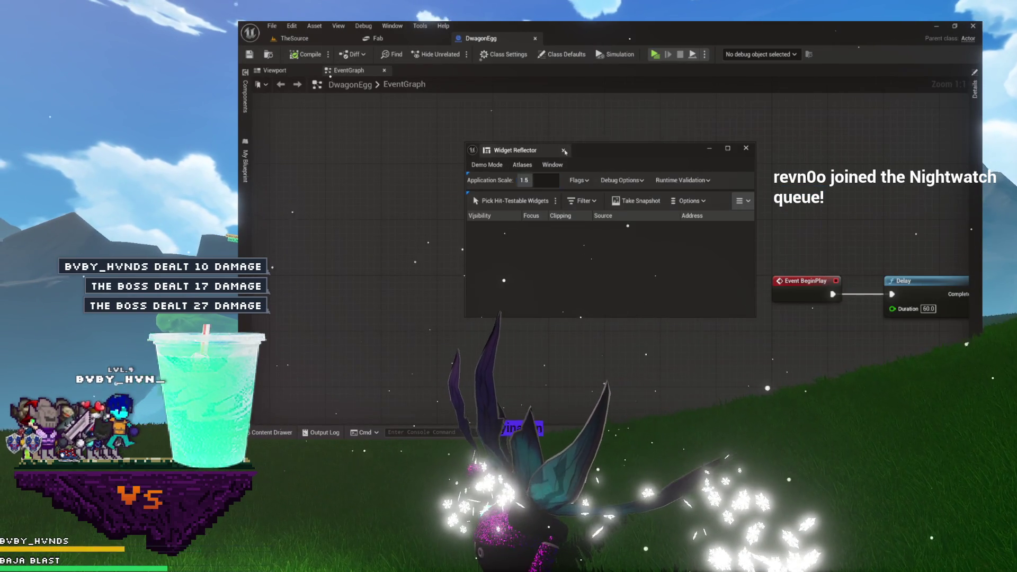
pyautogui.click(746, 148)
# - Bring BeginPlay, Delay and Destroy Actor into view, then open the content browser
pyautogui.moveTo(742, 151)
pyautogui.mouseDown()
pyautogui.moveTo(370, 128)
pyautogui.moveTo(358, 99)
pyautogui.mouseUp()
pyautogui.moveTo(430, 142)
pyautogui.mouseDown()
pyautogui.moveTo(610, 222)
pyautogui.moveTo(747, 267)
pyautogui.mouseUp()
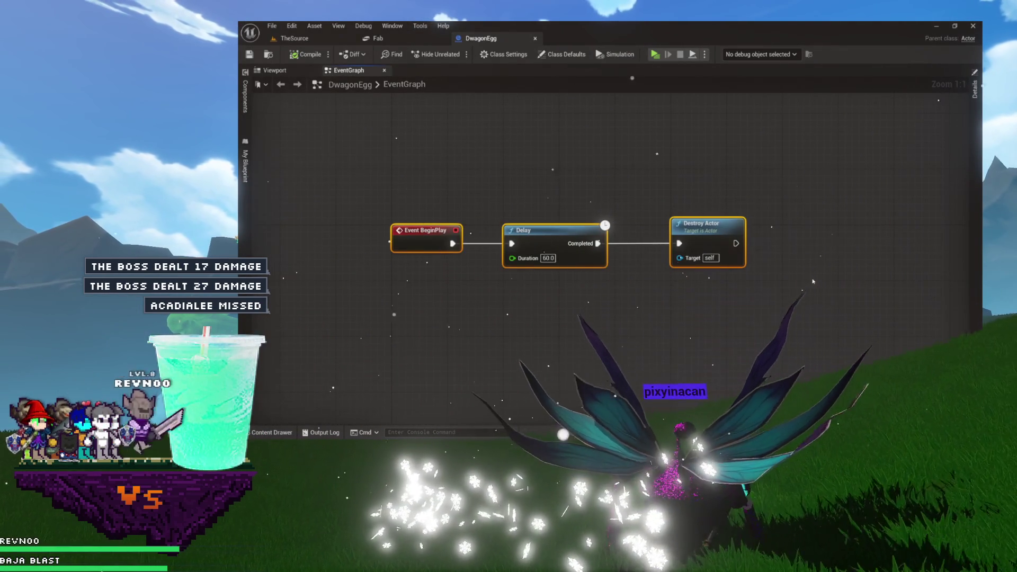
pyautogui.moveTo(535, 145)
pyautogui.mouseDown()
pyautogui.moveTo(661, 190)
pyautogui.moveTo(683, 268)
pyautogui.moveTo(738, 236)
pyautogui.mouseUp()
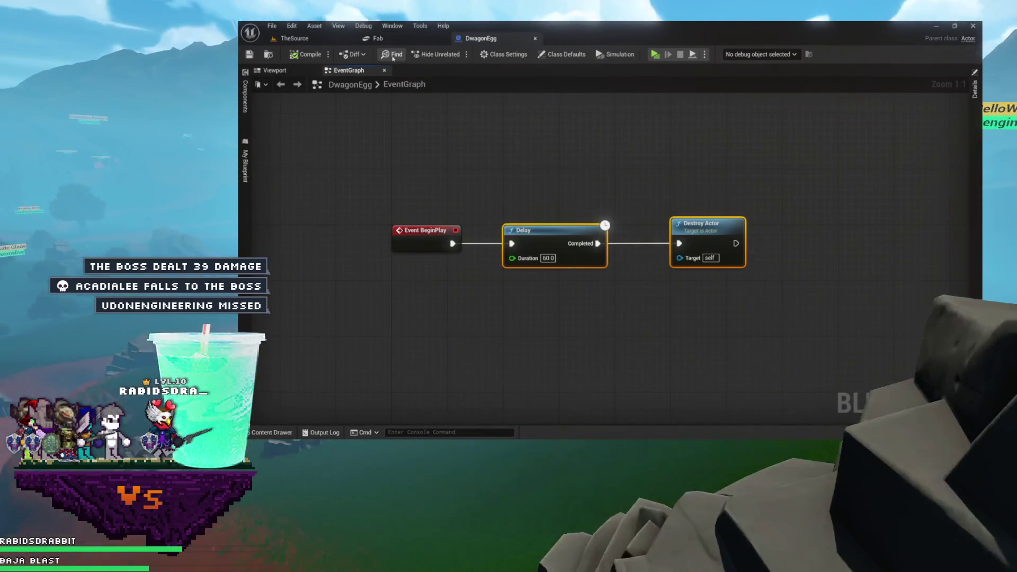
pyautogui.hotkey('ctrl', 'space')
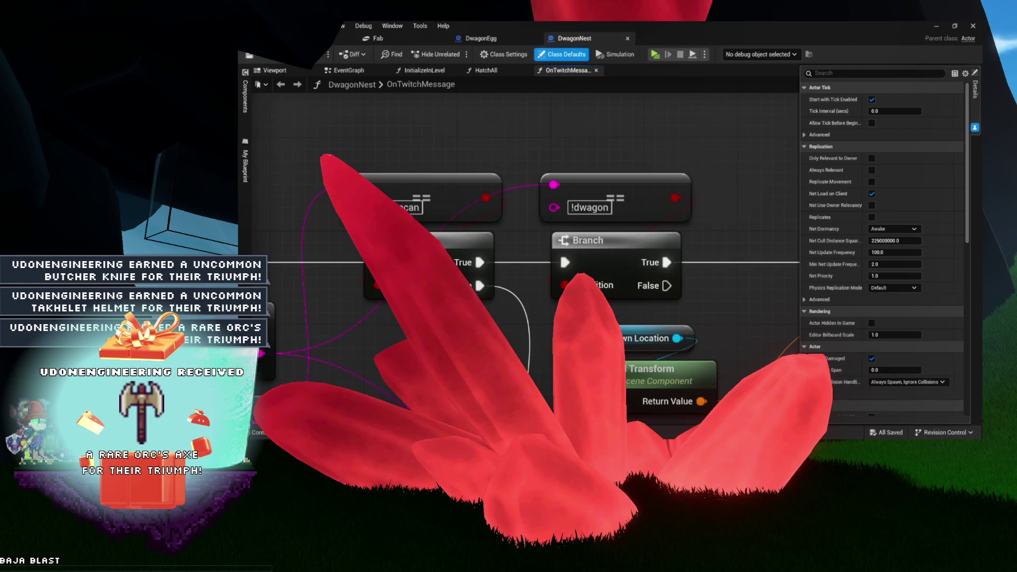
# - Review the SpawnActor-to-My Heggs ADD logic in OnTwitchMessage, then open the HatchAll function
pyautogui.scroll(1, 557, 249)
pyautogui.moveTo(557, 250); pyautogui.dragTo(600, 237)
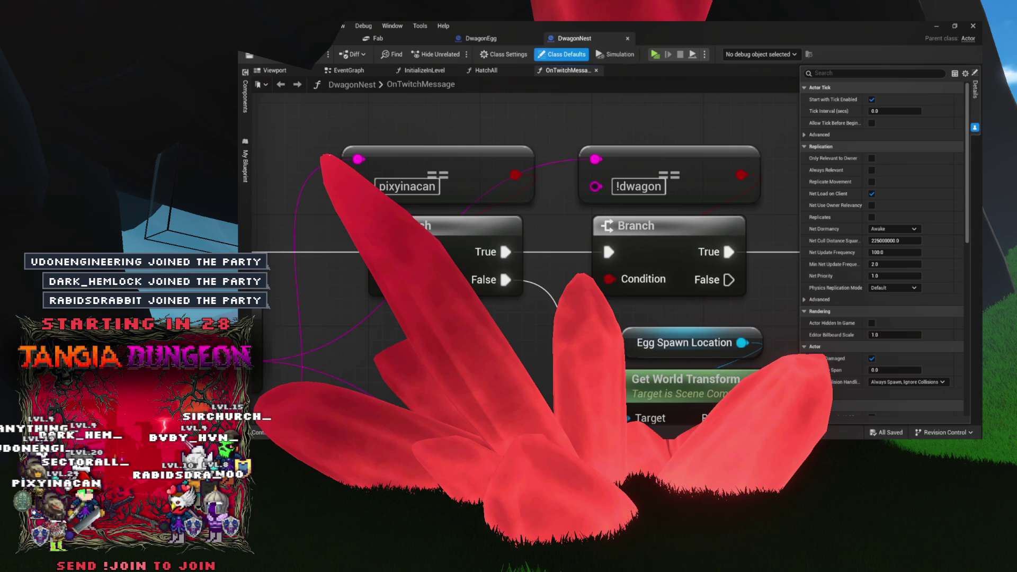
pyautogui.scroll(-4, 534, 367)
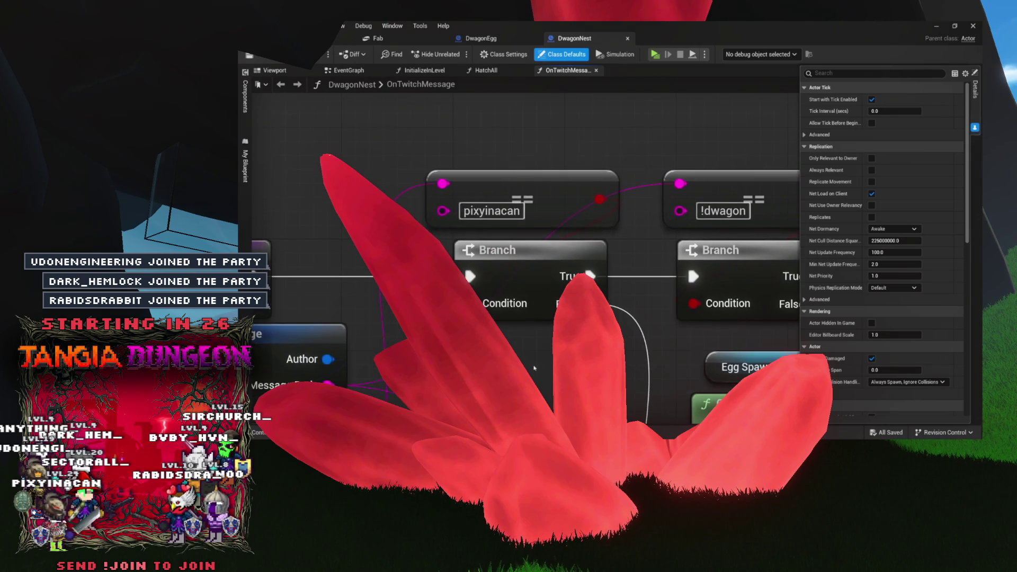
pyautogui.scroll(4, 534, 368)
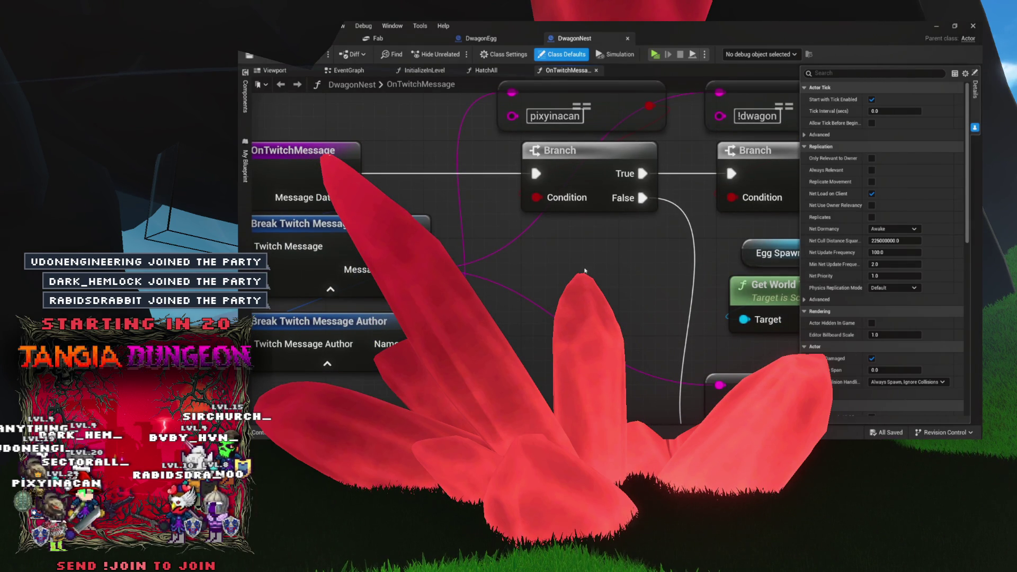
pyautogui.scroll(-4, 636, 273)
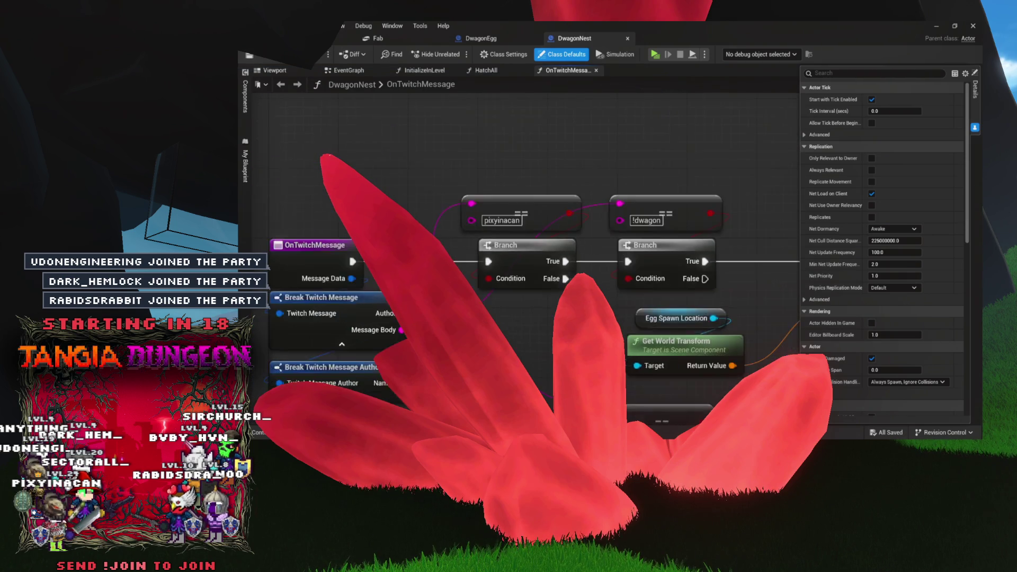
pyautogui.moveTo(479, 278)
pyautogui.mouseDown()
pyautogui.moveTo(383, 237)
pyautogui.moveTo(260, 229)
pyautogui.mouseUp()
pyautogui.moveTo(567, 278)
pyautogui.mouseDown()
pyautogui.moveTo(568, 257)
pyautogui.moveTo(552, 273)
pyautogui.mouseUp()
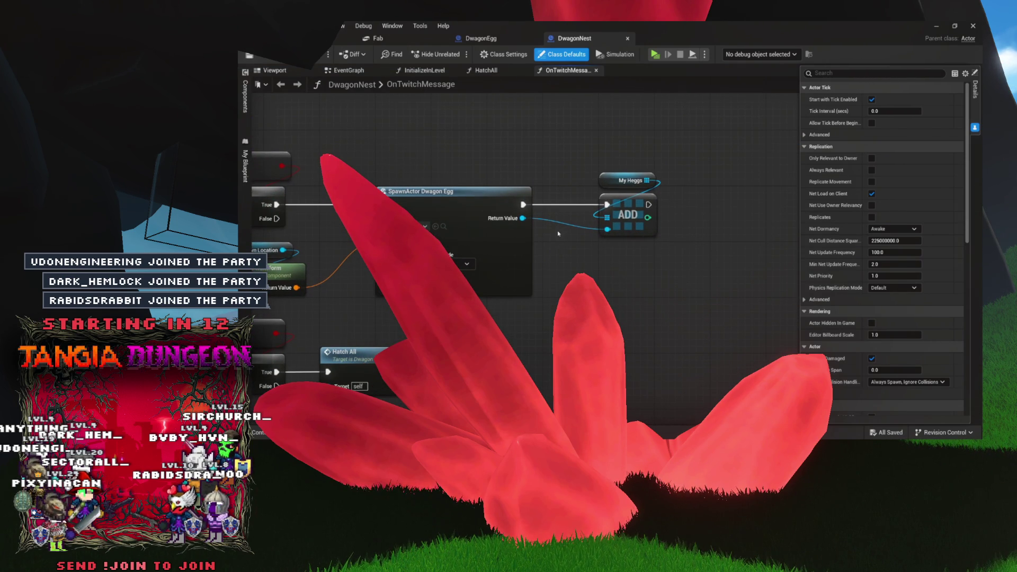
pyautogui.click(493, 71)
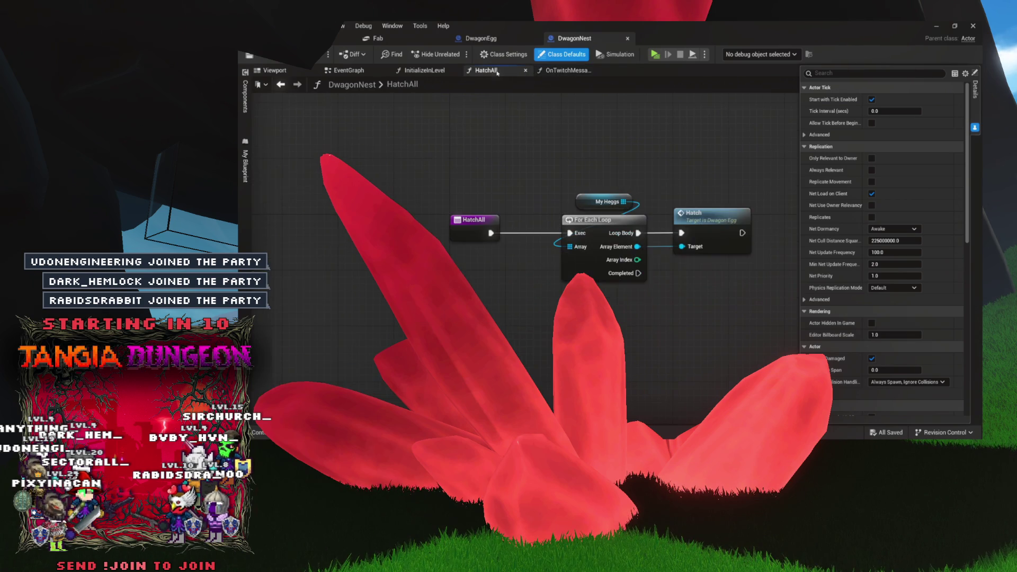
# - Look over the HatchAll, InitializeInLevel and EventGraph tabs, then go to OnTwitchMessage's start
pyautogui.moveTo(495, 130); pyautogui.dragTo(398, 124)
pyautogui.click(416, 71)
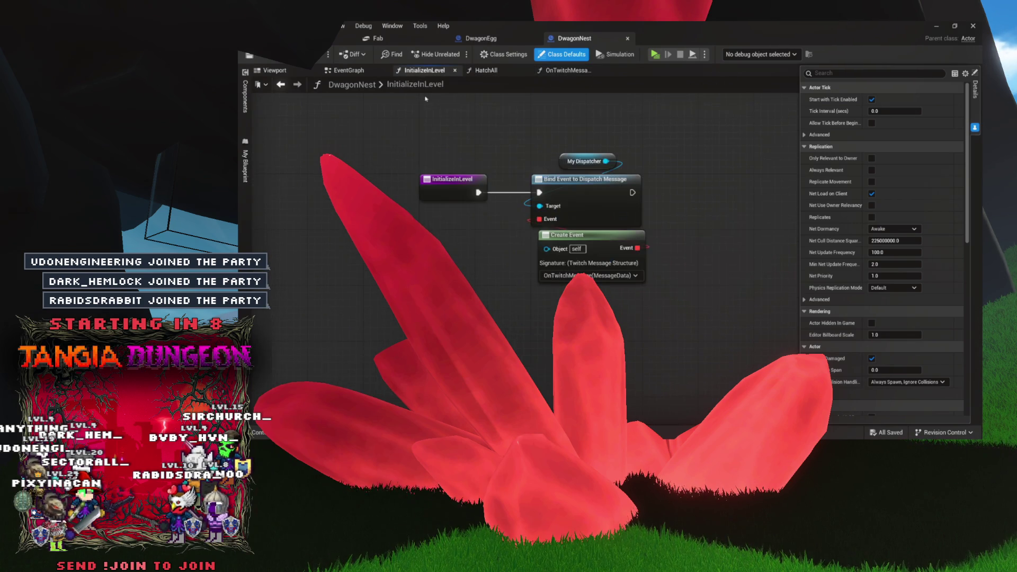
pyautogui.click(386, 71)
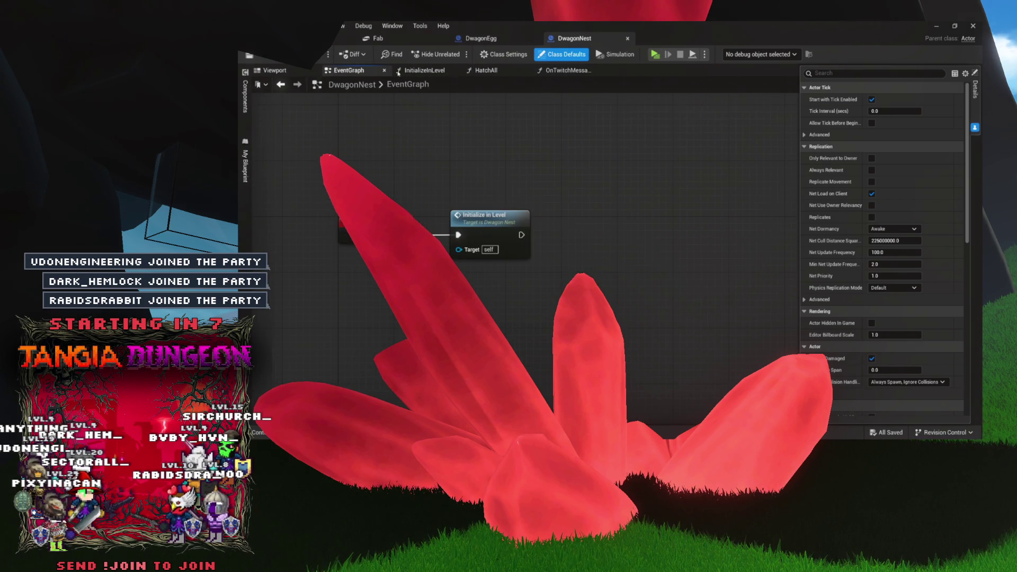
pyautogui.click(557, 71)
pyautogui.moveTo(467, 144); pyautogui.dragTo(768, 144)
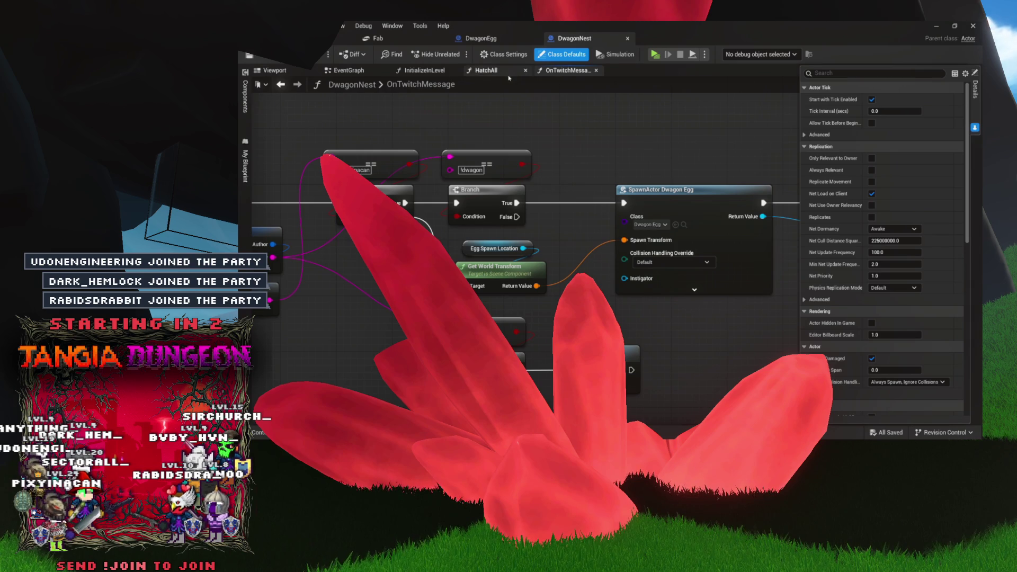
# - Move the spawn, My Heggs and ADD nodes up-left in OnTwitchMessage
pyautogui.moveTo(727, 212); pyautogui.dragTo(728, 212)
pyautogui.scroll(-2, 598, 121)
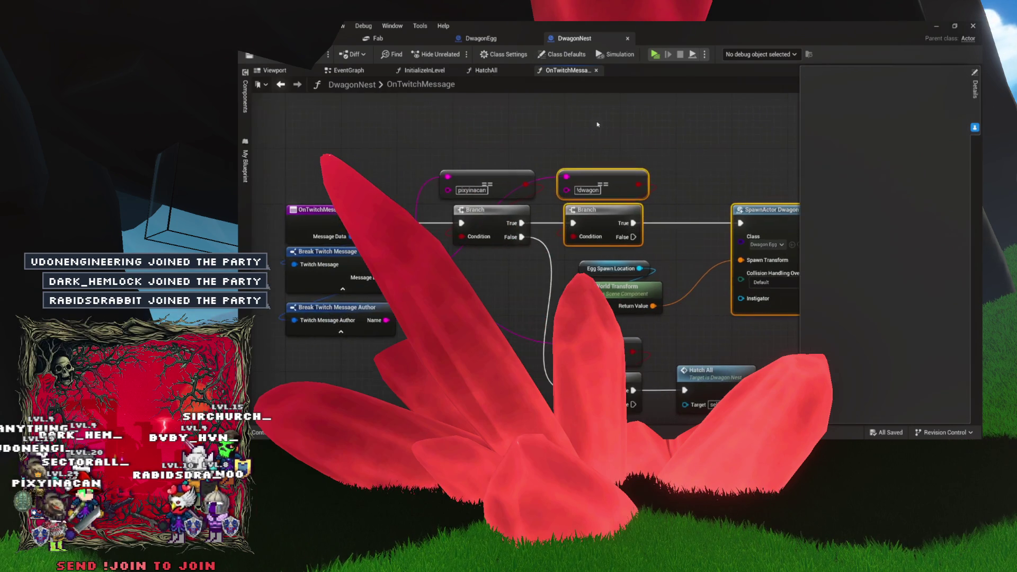
pyautogui.scroll(4, 731, 154)
pyautogui.moveTo(730, 154); pyautogui.dragTo(338, 154)
pyautogui.moveTo(473, 132); pyautogui.dragTo(780, 256)
pyautogui.moveTo(699, 202); pyautogui.dragTo(585, 182)
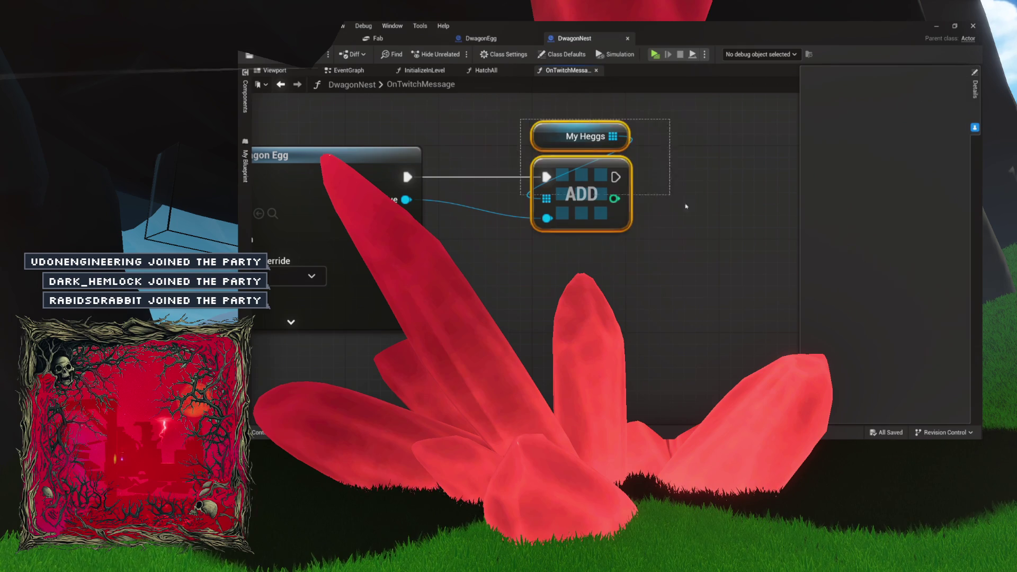
pyautogui.scroll(2, 686, 206)
pyautogui.moveTo(693, 224); pyautogui.dragTo(698, 239)
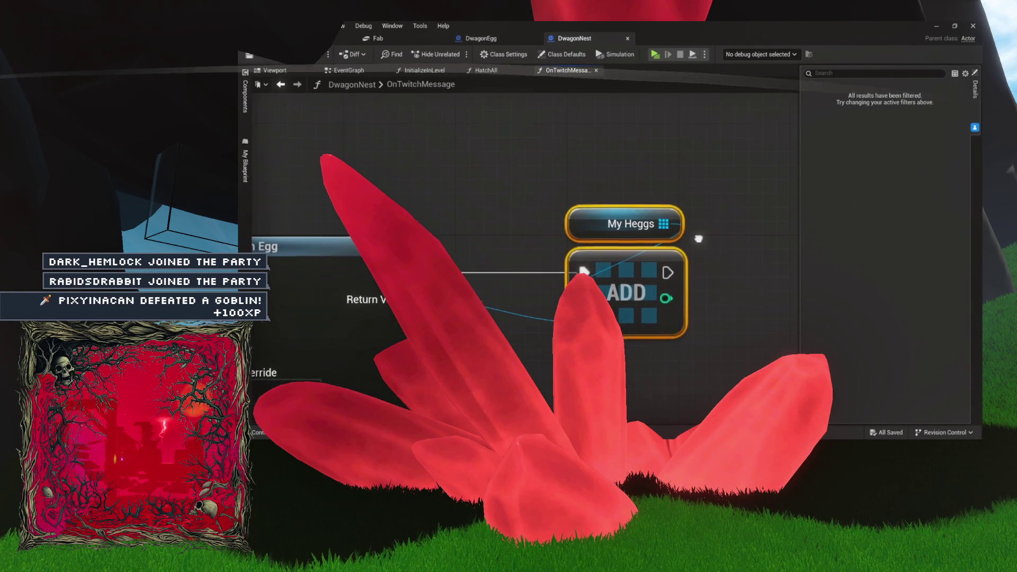
pyautogui.click(546, 219)
pyautogui.scroll(-4, 583, 154)
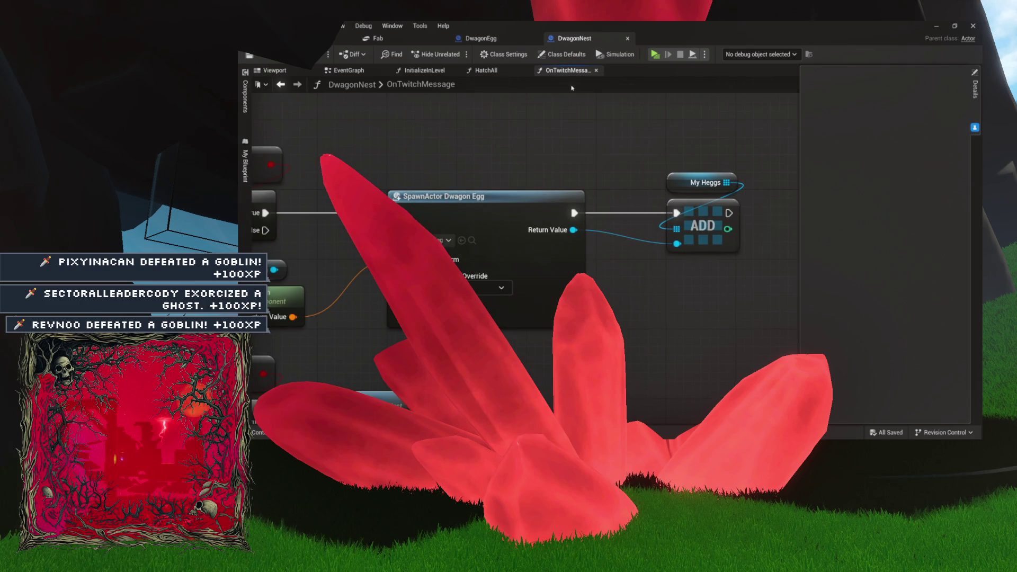
# - Delete DwagonEgg's BeginPlay, Delay and Destroy Actor nodes and return to DwagonNest
pyautogui.click(493, 38)
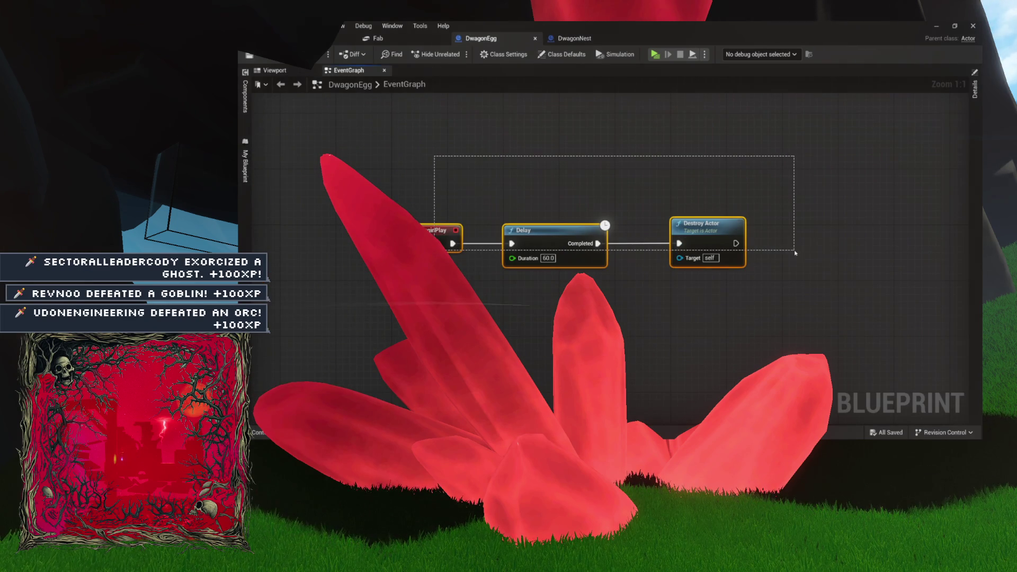
pyautogui.press('Delete')
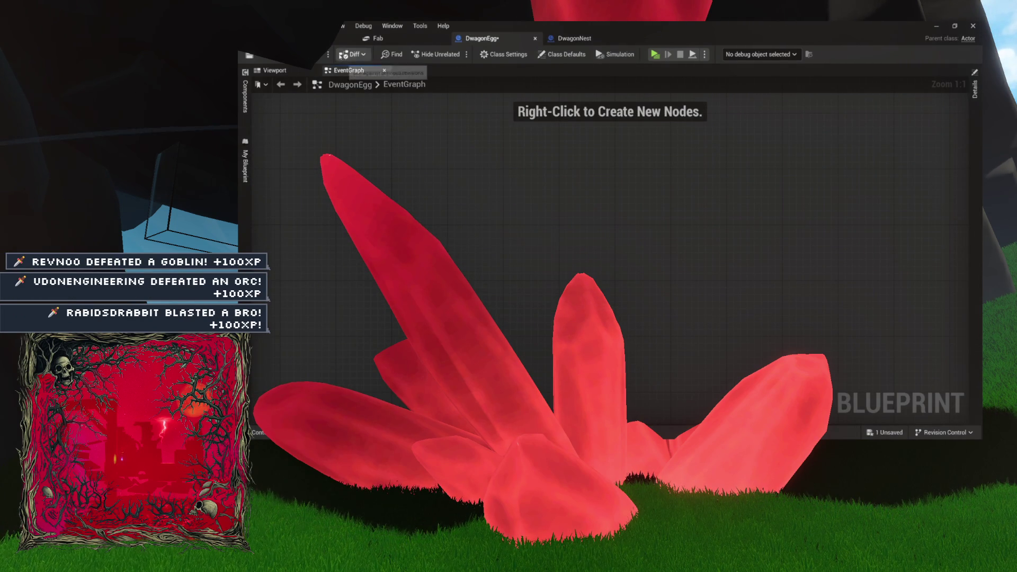
pyautogui.click(575, 36)
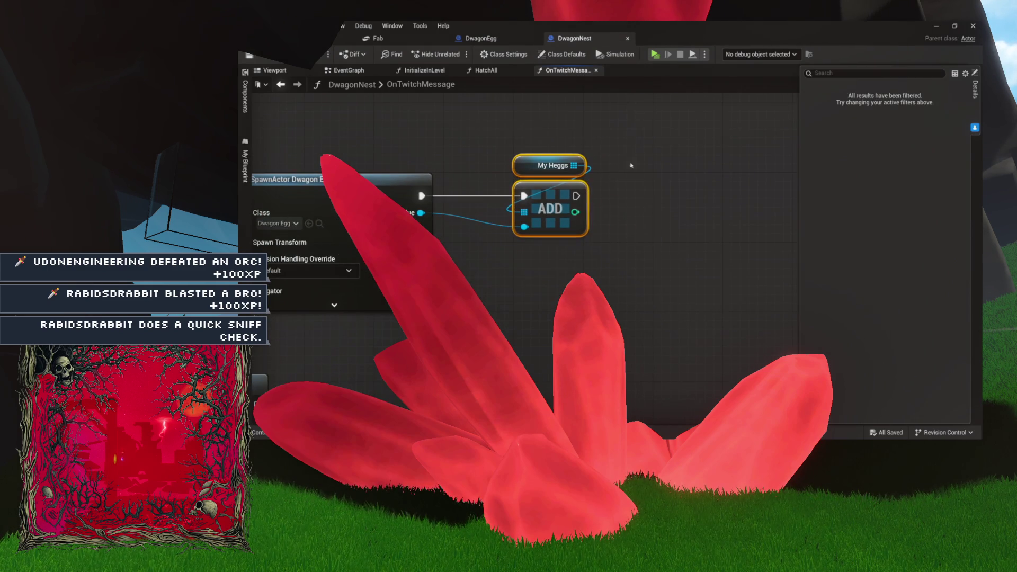
# - Add a Get (a copy) node from the My Heggs array
pyautogui.moveTo(626, 138); pyautogui.dragTo(522, 197)
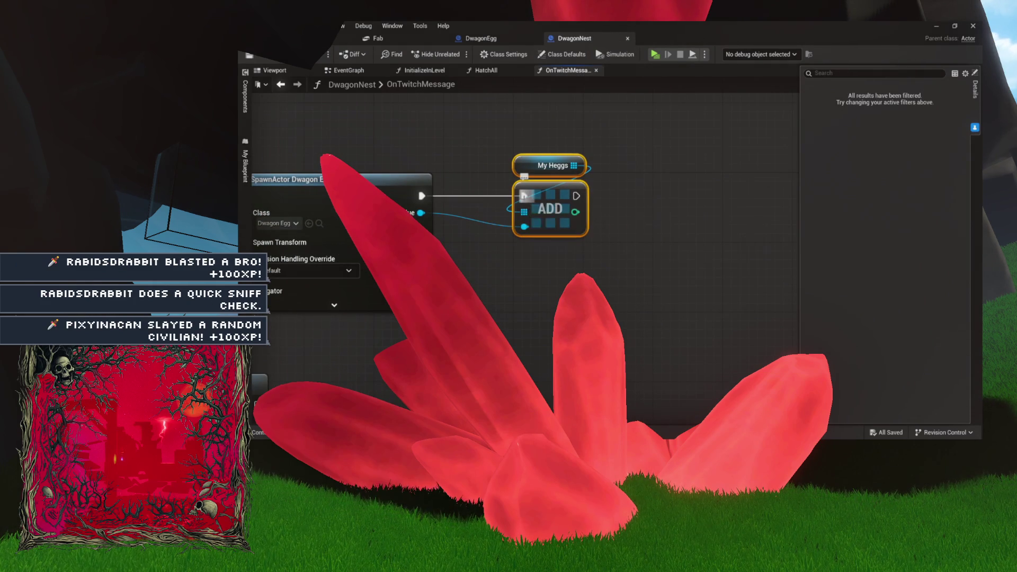
pyautogui.click(568, 153)
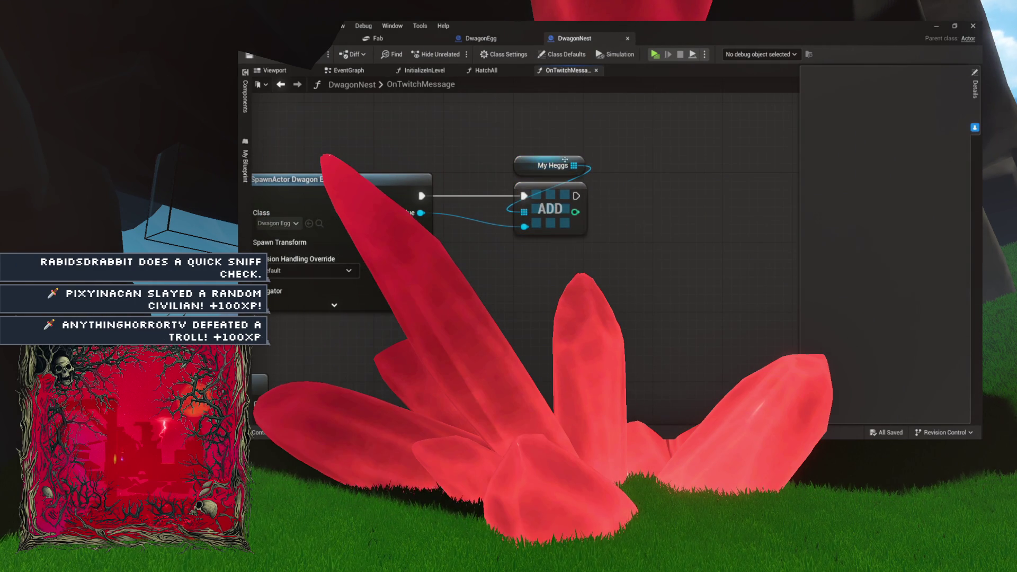
pyautogui.moveTo(659, 168); pyautogui.dragTo(663, 167)
pyautogui.write('get')
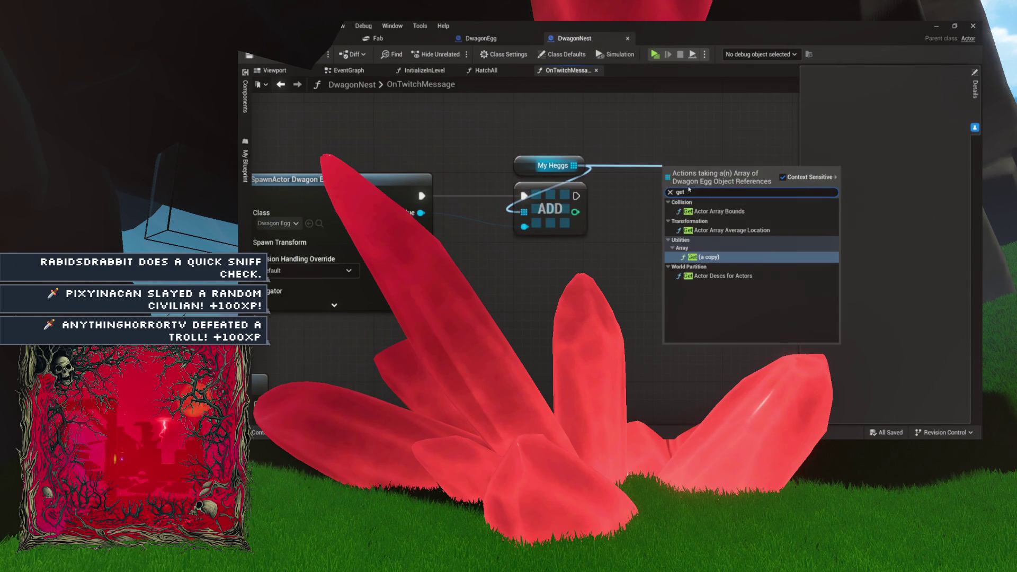
pyautogui.press('Return')
# - Add a Destroy Actor node that targets the fetched egg
pyautogui.moveTo(750, 185); pyautogui.dragTo(774, 235)
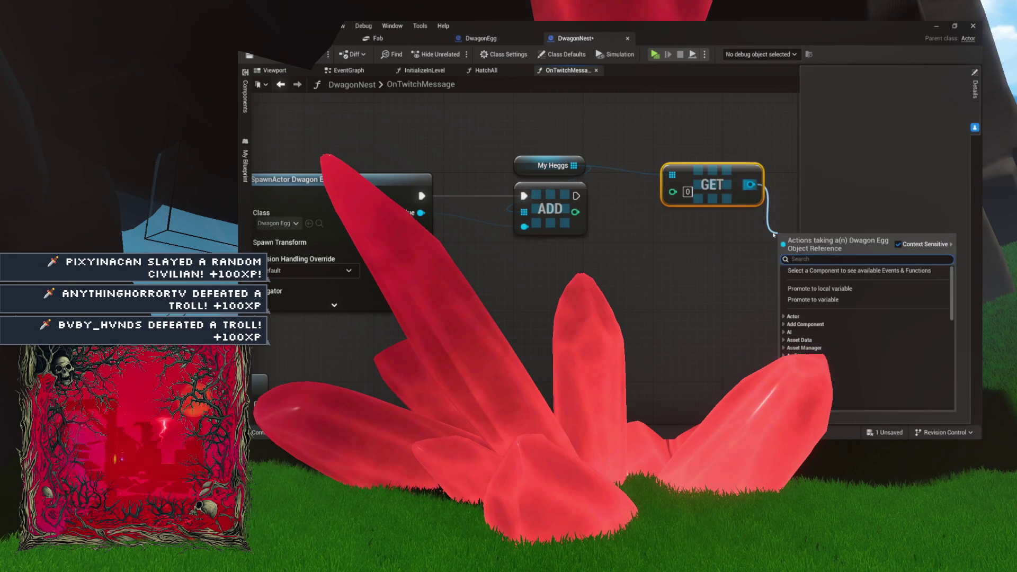
pyautogui.write('dest')
pyautogui.press('Return')
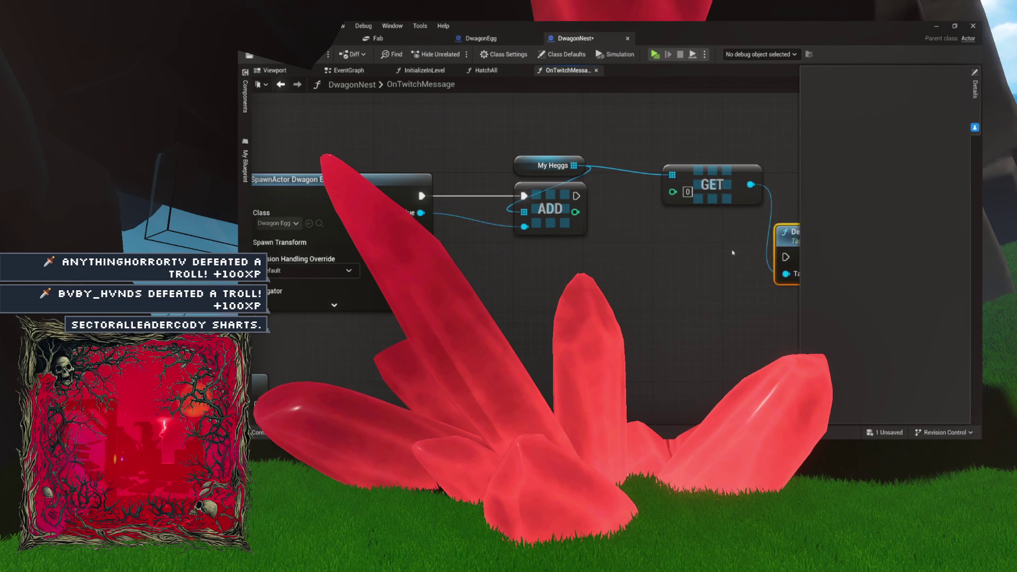
pyautogui.moveTo(707, 248); pyautogui.dragTo(751, 223)
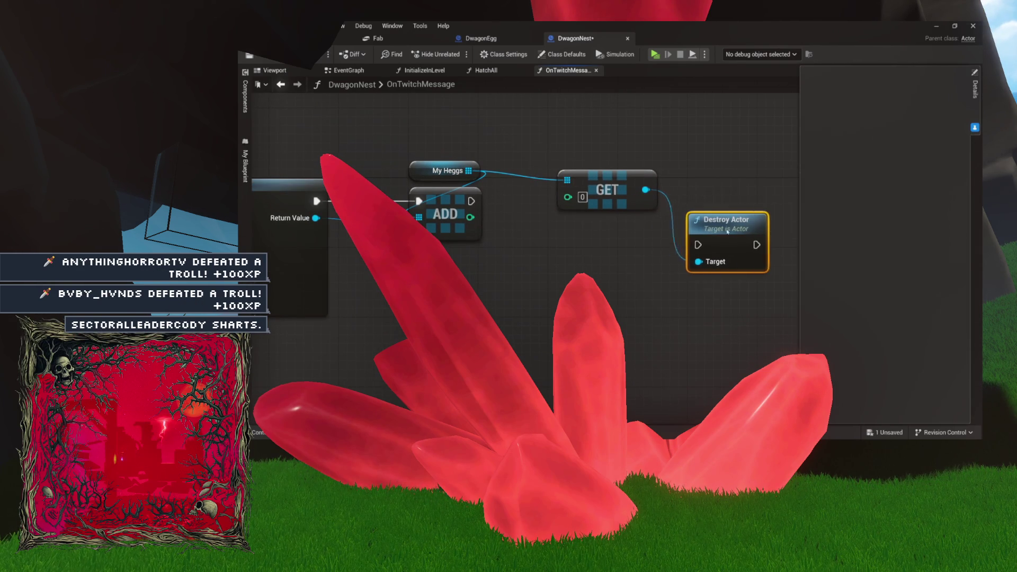
pyautogui.moveTo(604, 202); pyautogui.dragTo(501, 201)
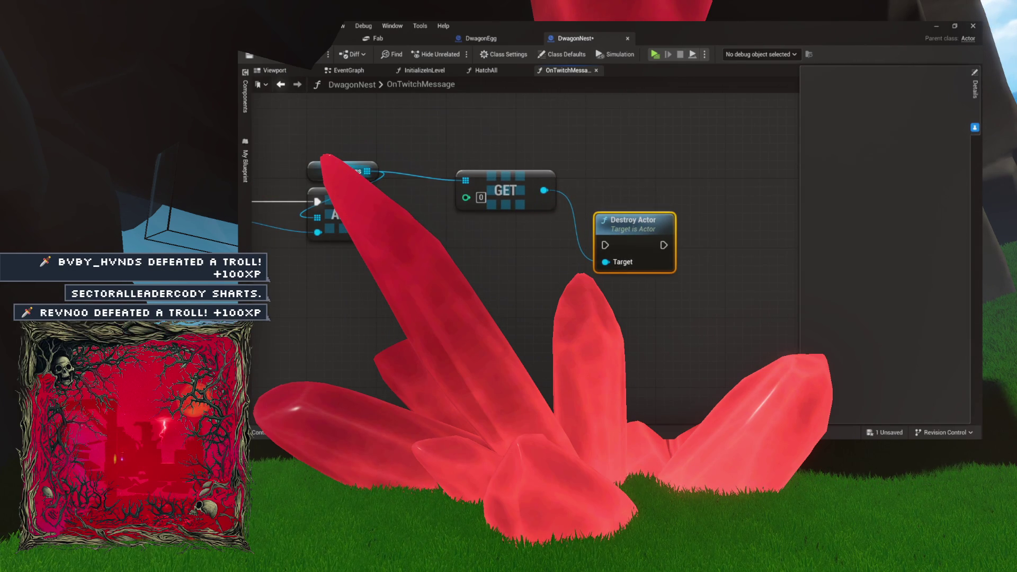
# - Add a Remove Index node from My Heggs at index 0
pyautogui.moveTo(713, 188); pyautogui.dragTo(713, 181)
pyautogui.write('remove')
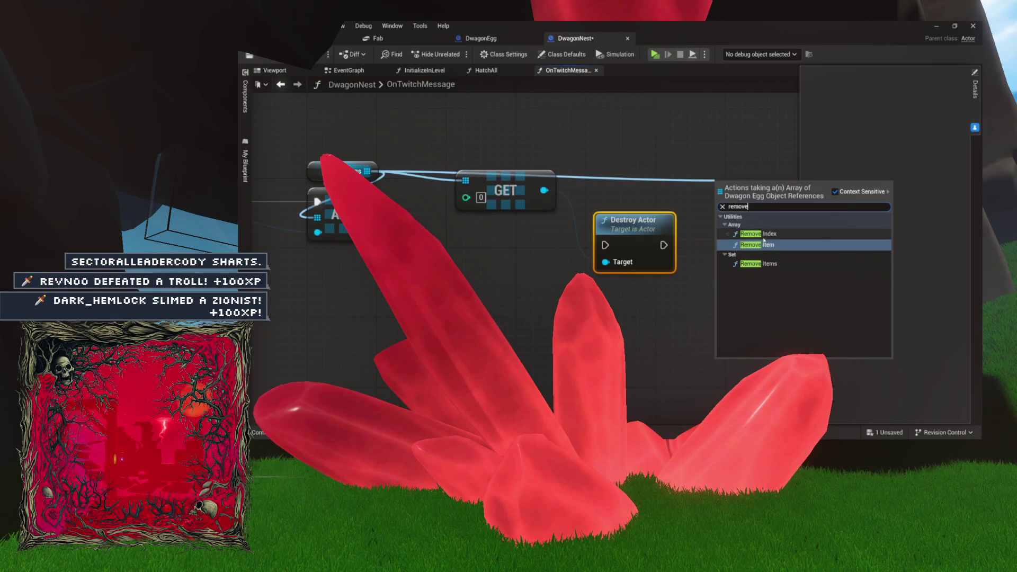
pyautogui.click(763, 237)
pyautogui.moveTo(646, 177); pyautogui.dragTo(602, 164)
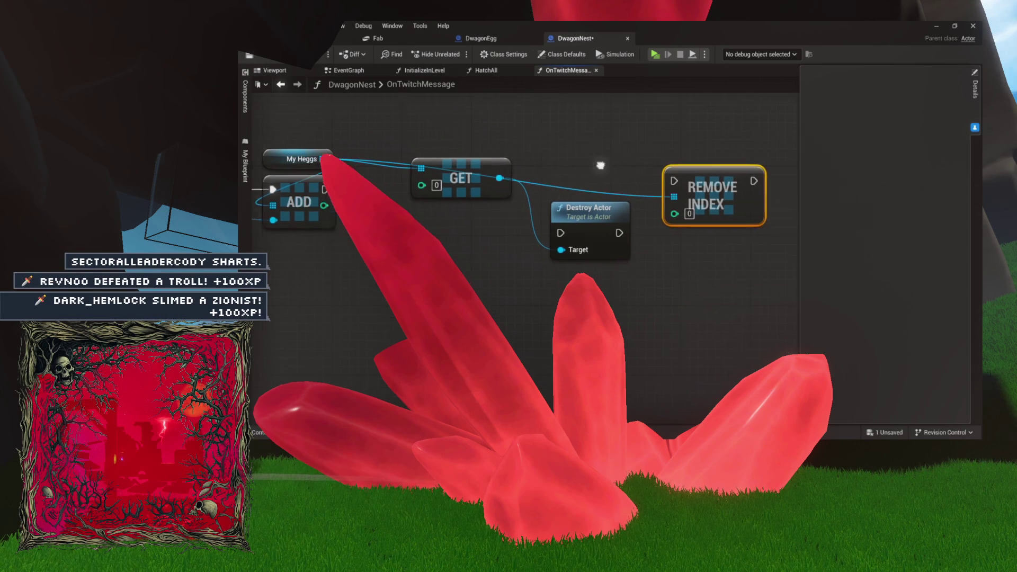
pyautogui.moveTo(479, 123); pyautogui.dragTo(548, 124)
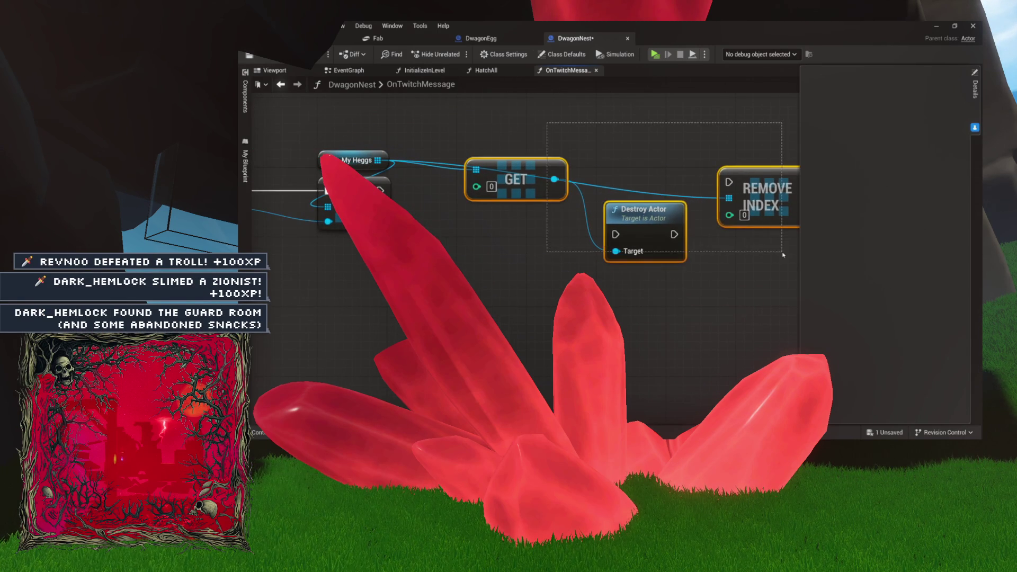
pyautogui.moveTo(750, 189); pyautogui.dragTo(750, 180)
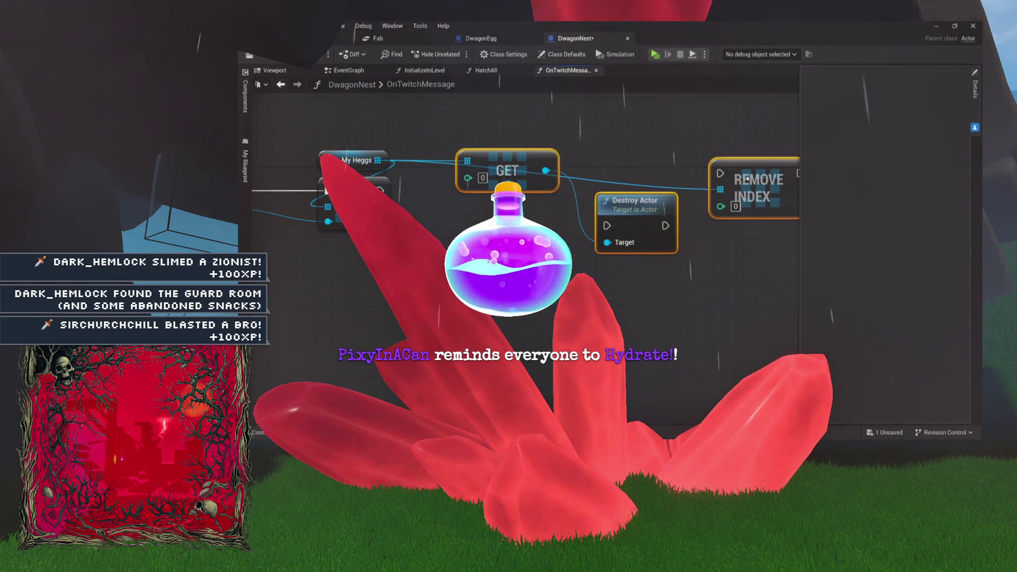
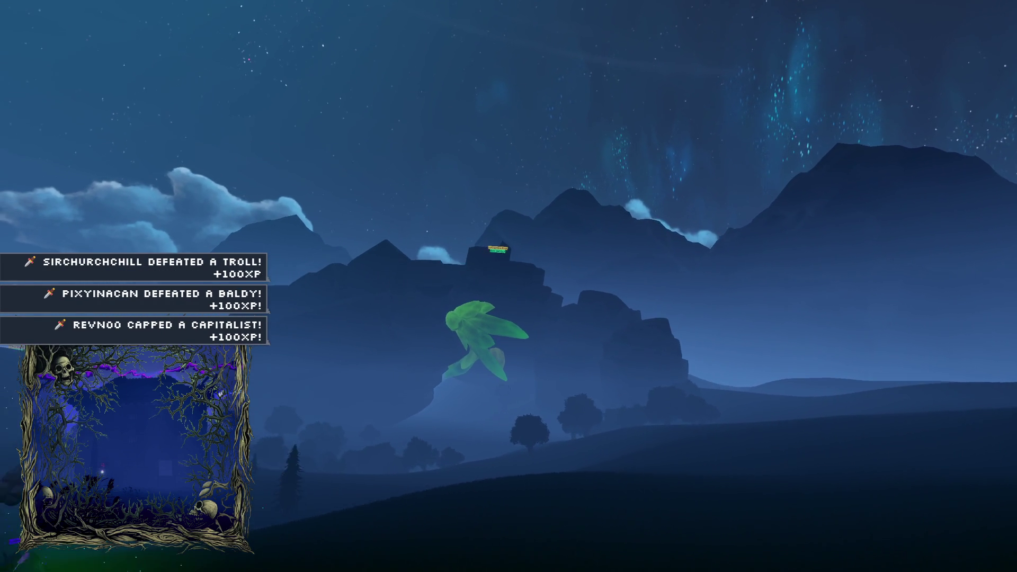
# - Walk the character forward through the night valley to a hillside overlooking the distant mountains
pyautogui.press('w')
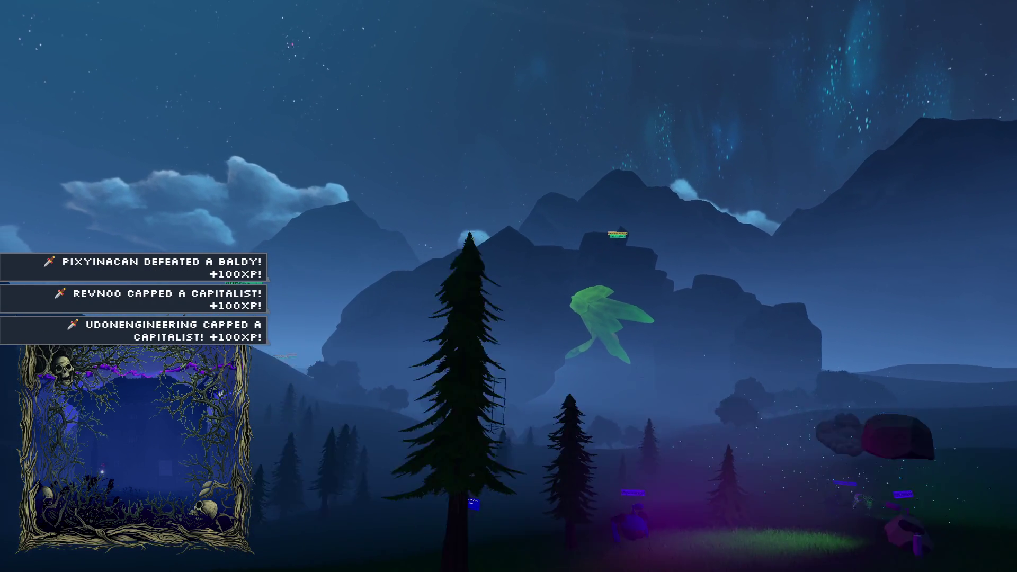
pyautogui.press('w')
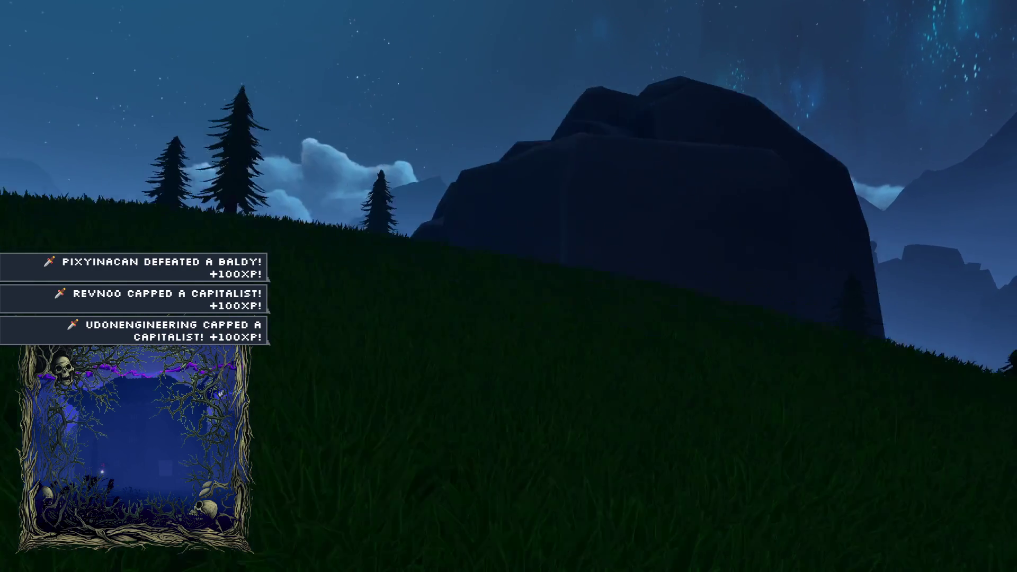
pyautogui.press('w')
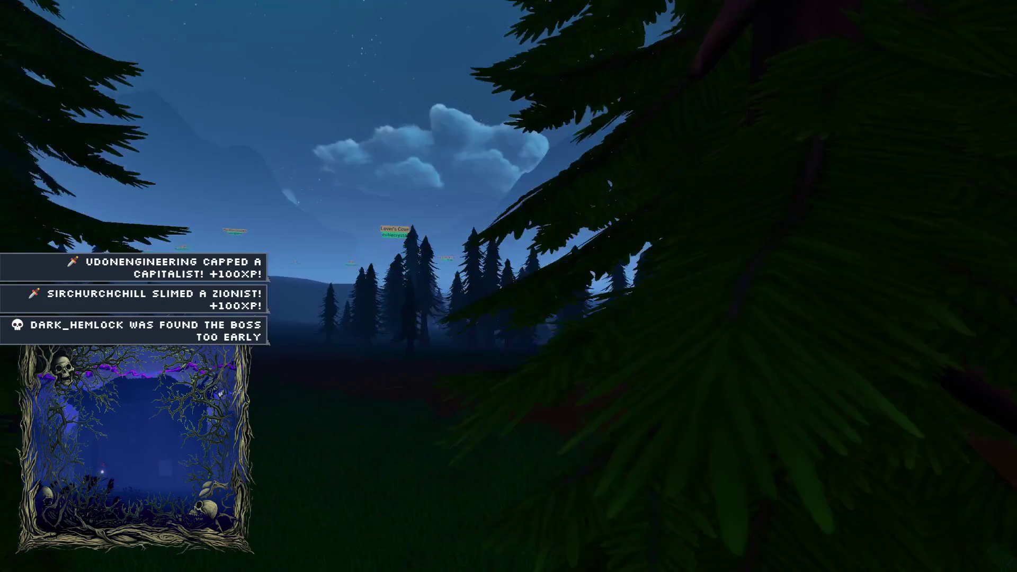
pyautogui.press('w')
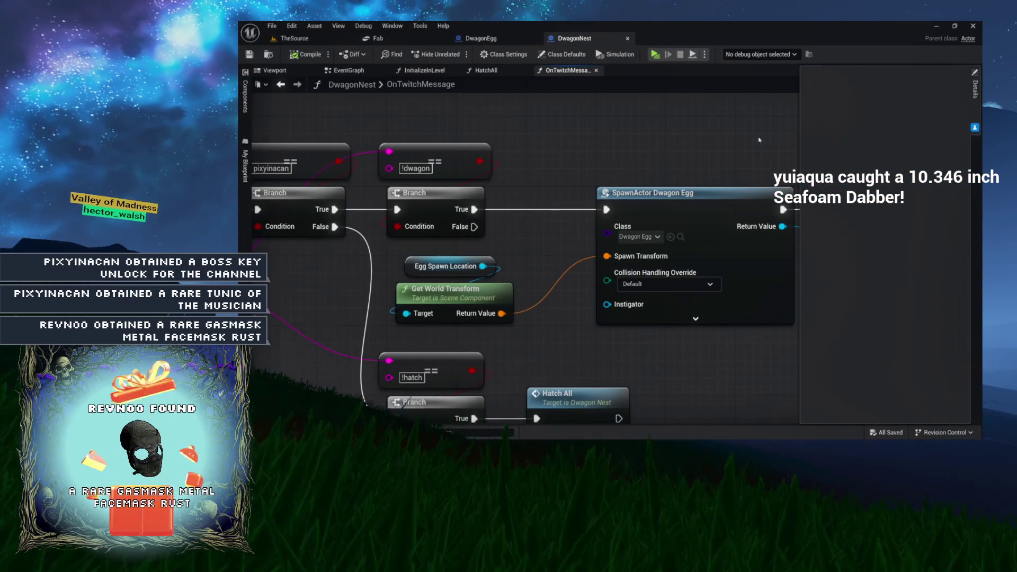
# - Select the !hatch check, Branch and Hatch All nodes in the OnTwitchMessage graph
pyautogui.scroll(-1, 553, 124)
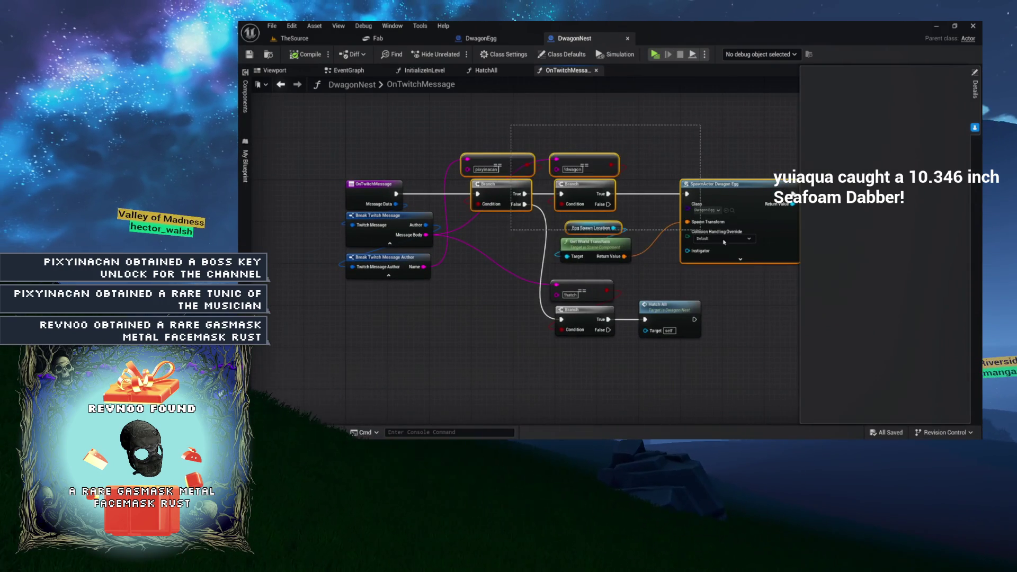
pyautogui.moveTo(753, 246); pyautogui.dragTo(686, 223)
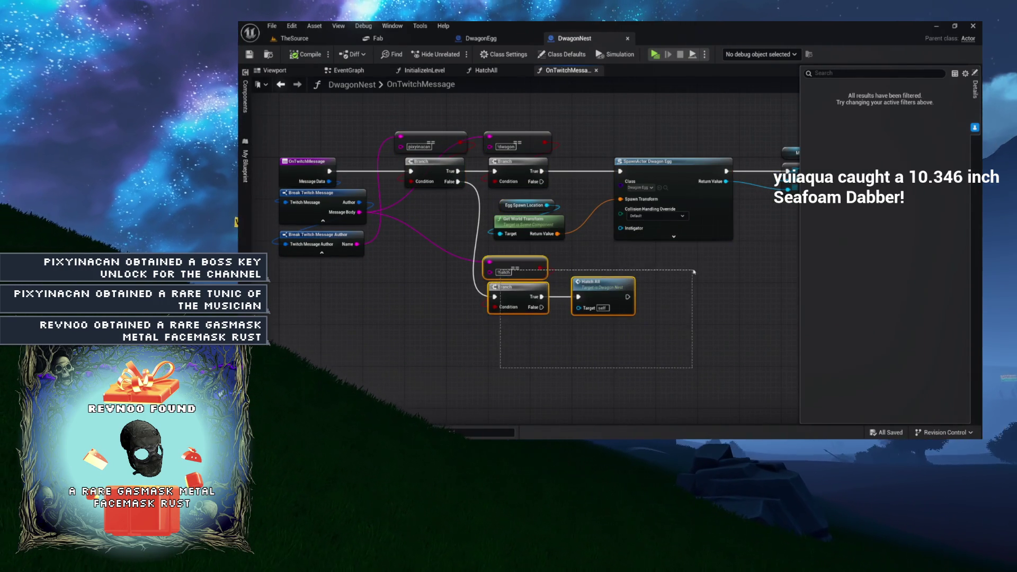
pyautogui.moveTo(694, 271); pyautogui.dragTo(694, 272)
pyautogui.moveTo(633, 365); pyautogui.dragTo(600, 310)
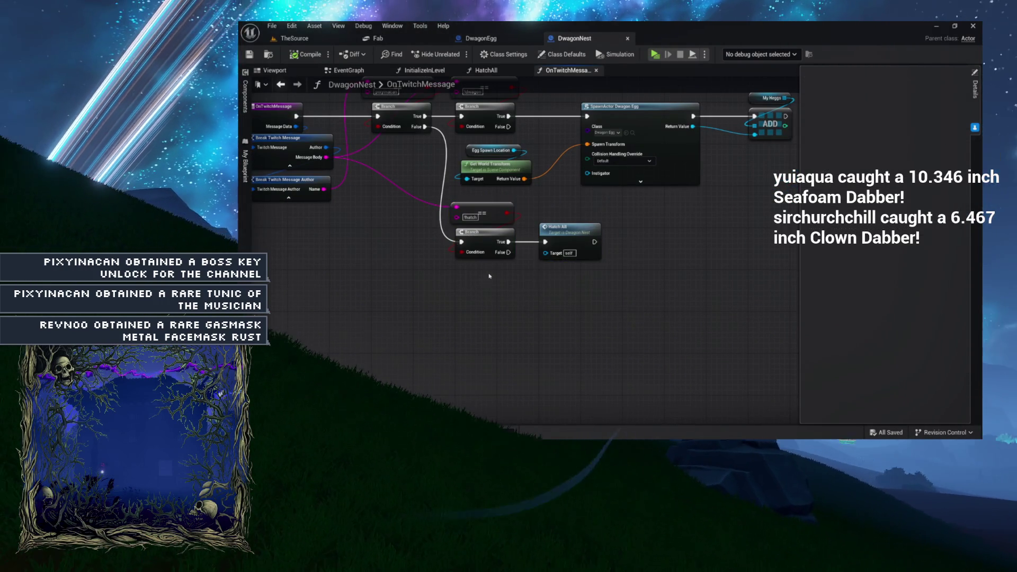
pyautogui.moveTo(489, 275)
pyautogui.mouseDown()
pyautogui.moveTo(532, 304)
pyautogui.moveTo(429, 297)
pyautogui.mouseUp()
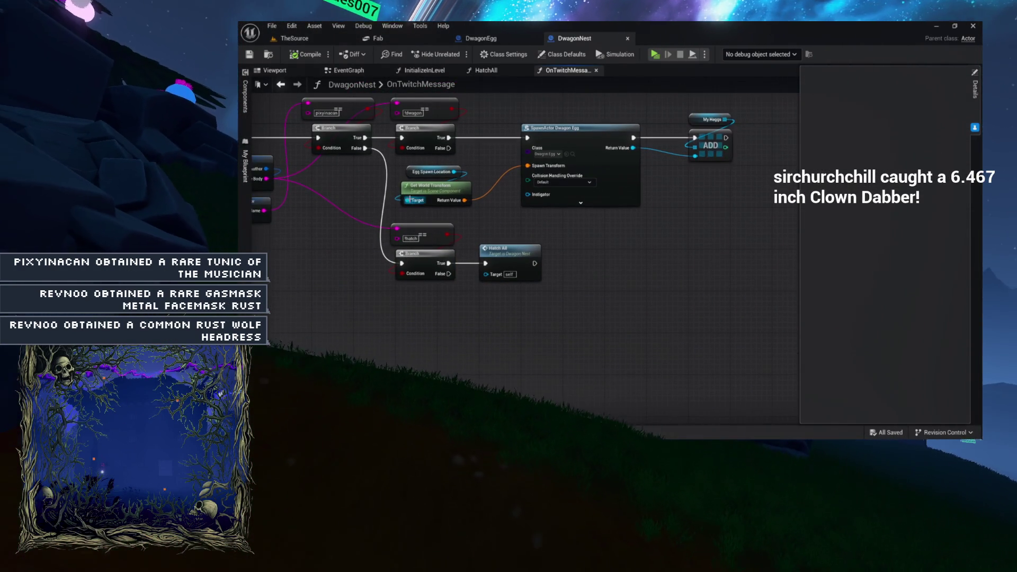
pyautogui.moveTo(379, 175)
pyautogui.mouseDown()
pyautogui.moveTo(380, 211)
pyautogui.moveTo(379, 185)
pyautogui.moveTo(422, 190)
pyautogui.moveTo(313, 106)
pyautogui.moveTo(303, 81)
pyautogui.mouseUp()
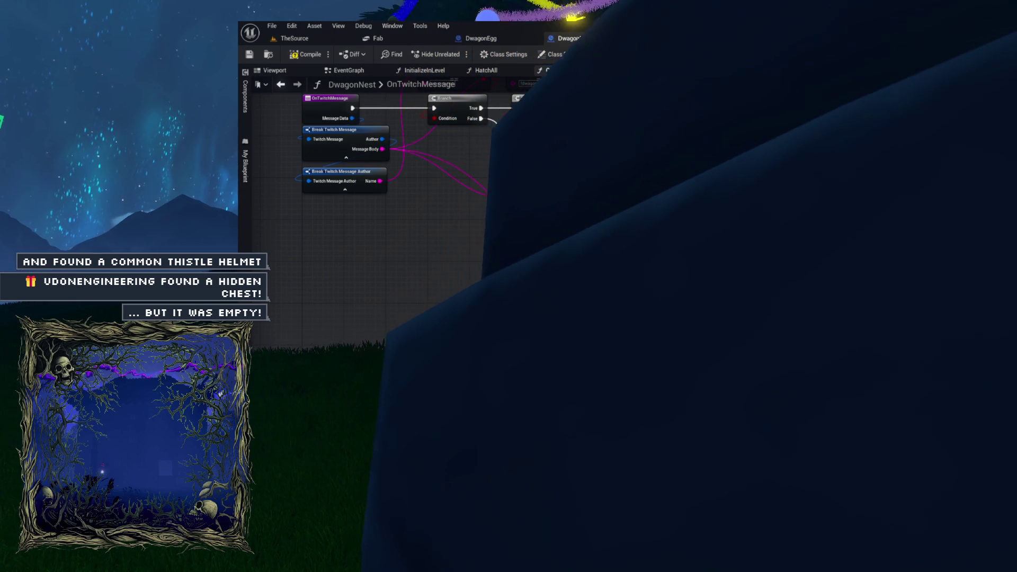
# - Center the new hatch check in view and open the HatchAll function graph
pyautogui.moveTo(716, 305); pyautogui.dragTo(544, 258)
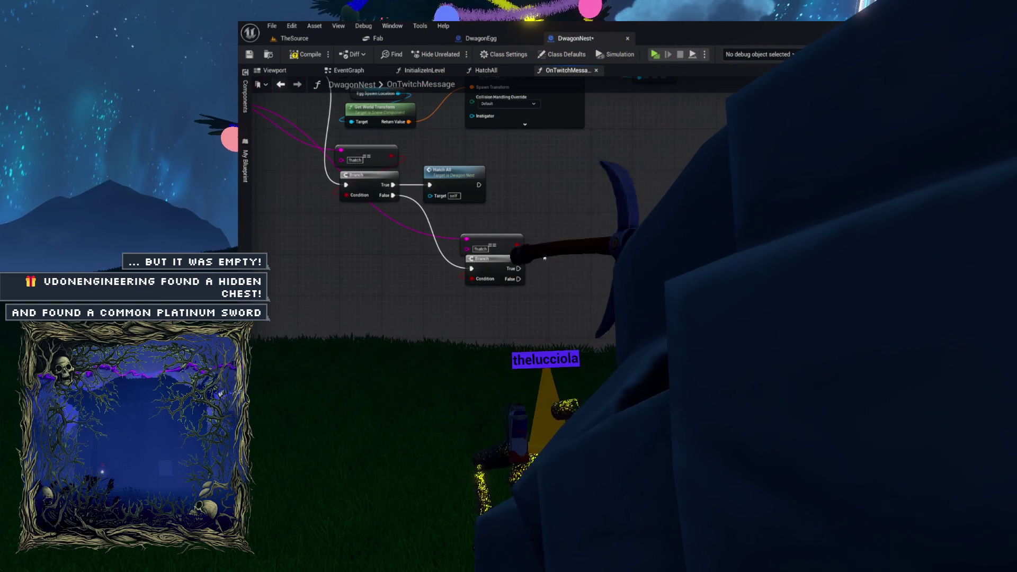
pyautogui.moveTo(538, 265)
pyautogui.mouseDown()
pyautogui.moveTo(509, 276)
pyautogui.moveTo(577, 232)
pyautogui.moveTo(655, 276)
pyautogui.mouseUp()
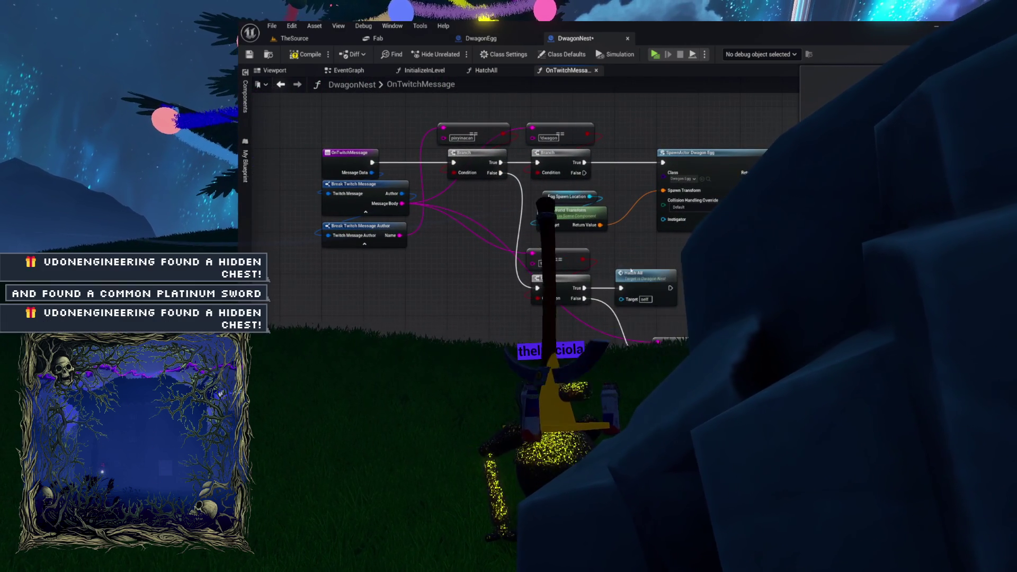
pyautogui.doubleClick(629, 273)
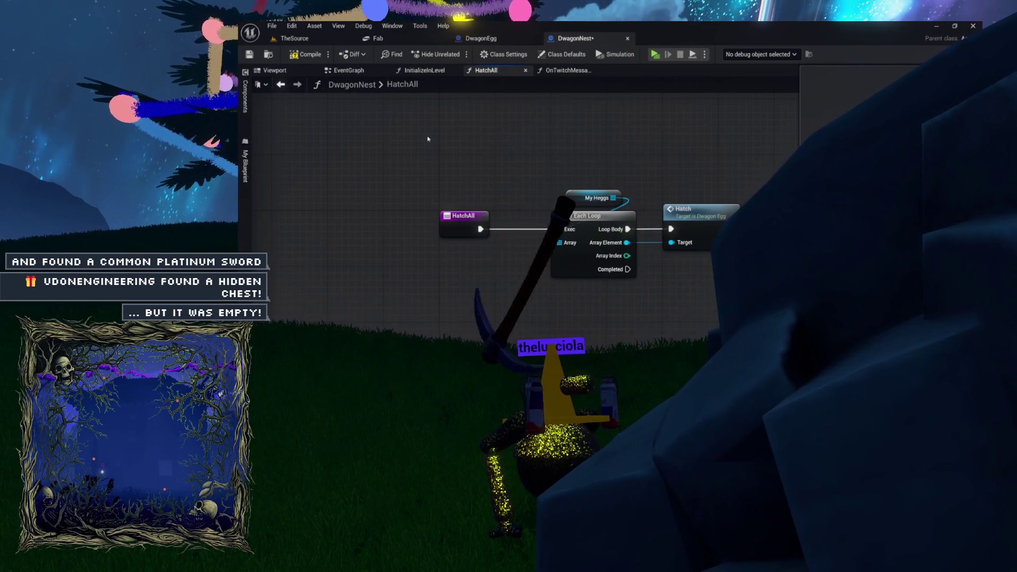
# - Open DwagonEgg's Hatch function from the Hatch call in the HatchAll graph
pyautogui.moveTo(429, 139); pyautogui.dragTo(773, 260)
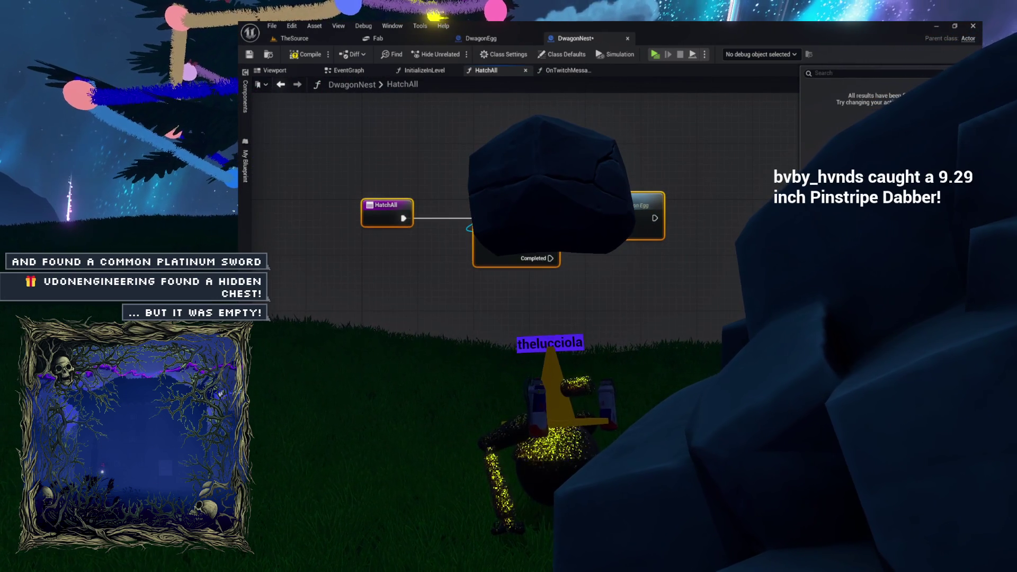
pyautogui.doubleClick(644, 212)
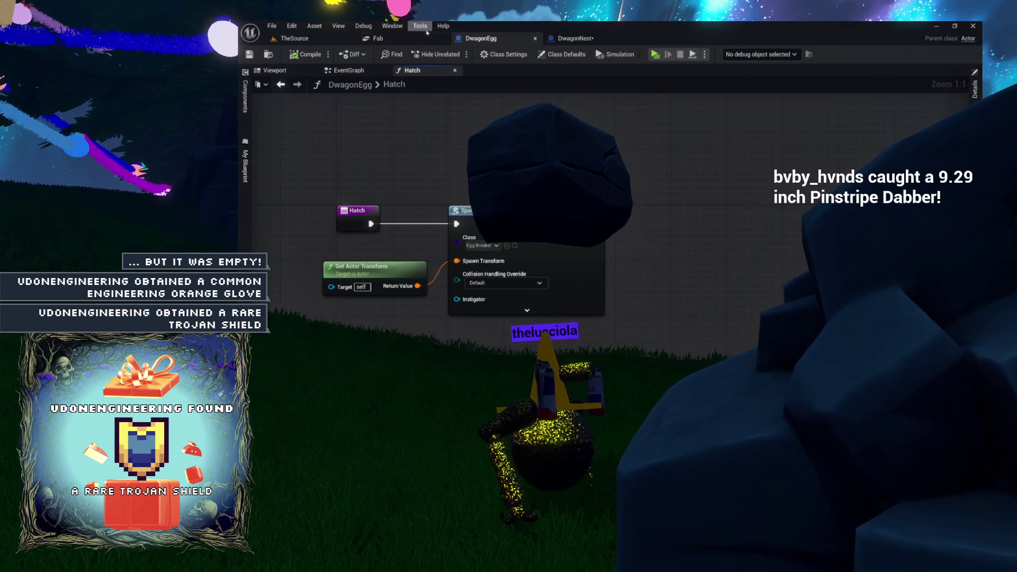
pyautogui.click(576, 38)
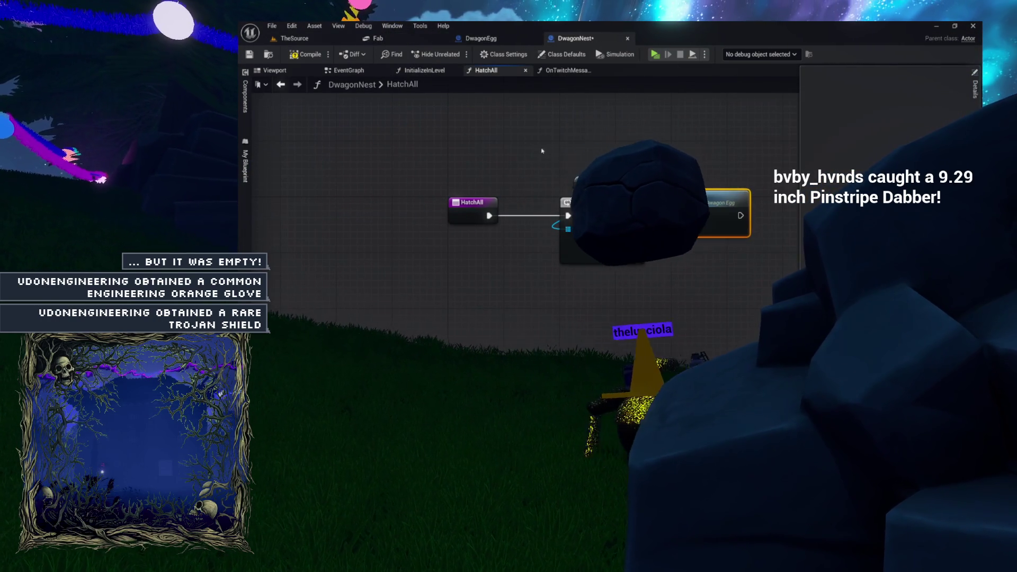
pyautogui.click(481, 38)
pyautogui.moveTo(543, 318)
pyautogui.mouseDown()
pyautogui.moveTo(579, 318)
pyautogui.moveTo(562, 297)
pyautogui.mouseUp()
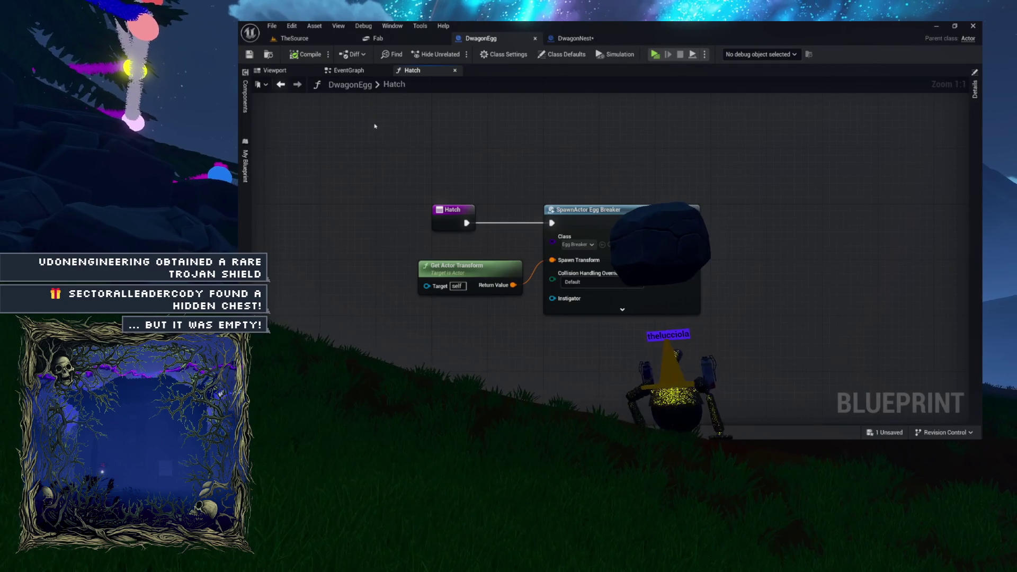
# - Compare the egg's EventGraph and Viewport with its Hatch graph, then return to DwagonNest
pyautogui.click(359, 74)
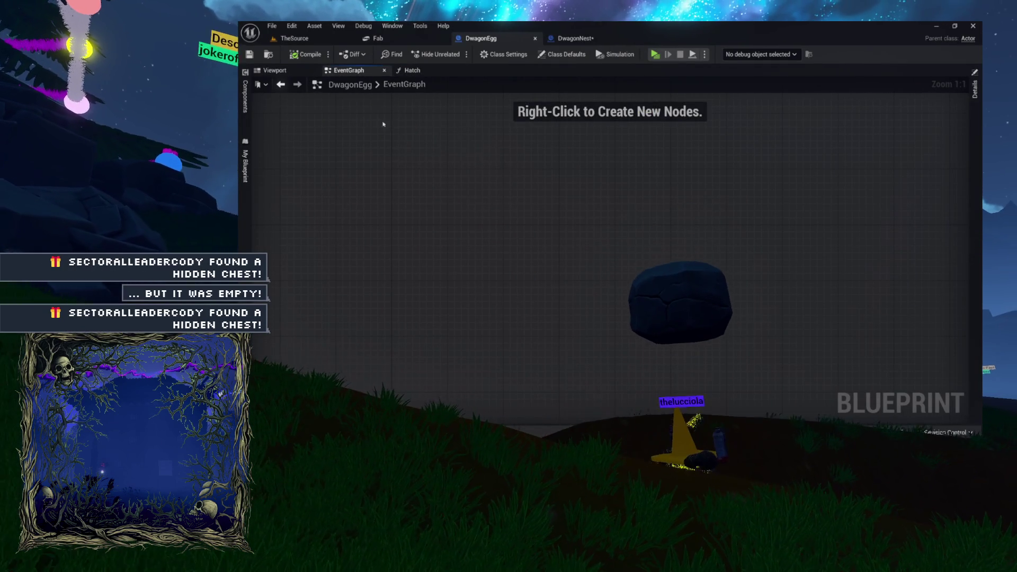
pyautogui.click(416, 71)
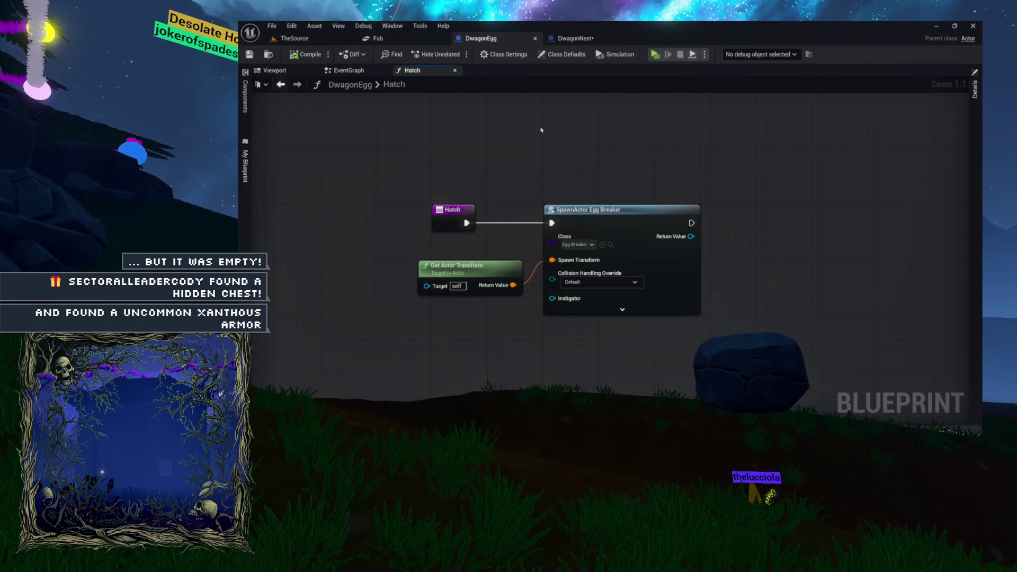
pyautogui.click(286, 70)
pyautogui.scroll(5, 606, 198)
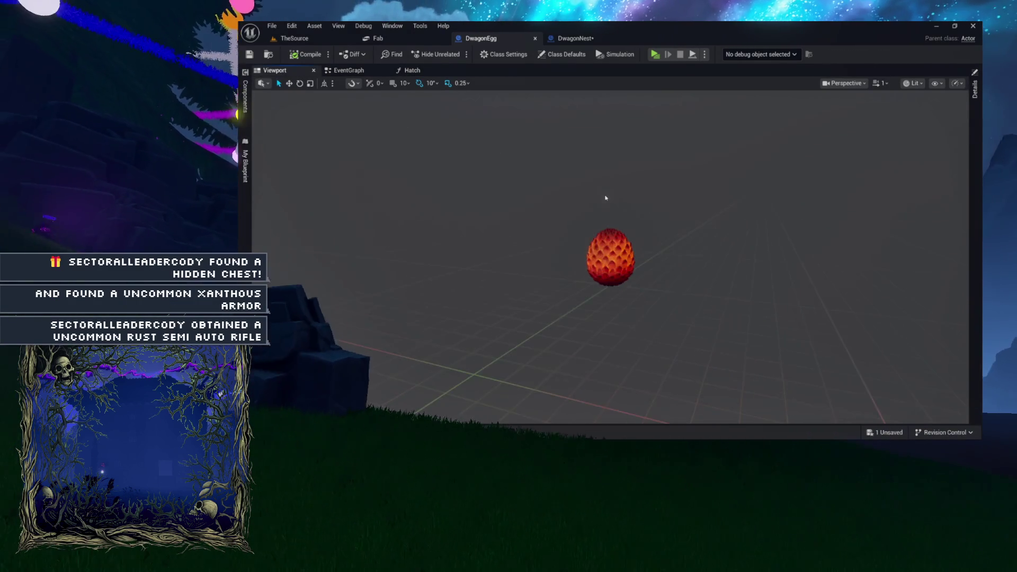
pyautogui.click(413, 70)
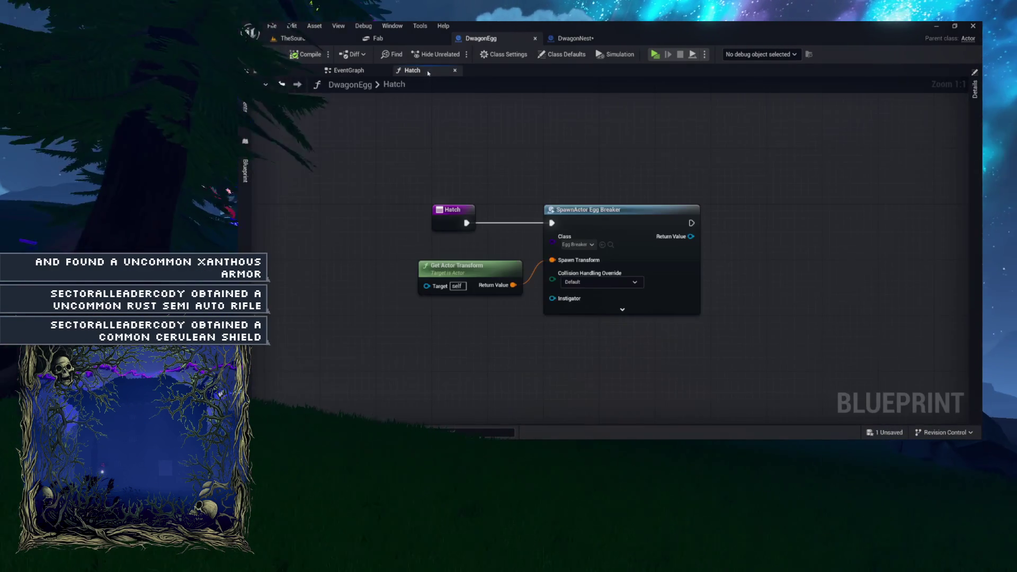
pyautogui.click(594, 40)
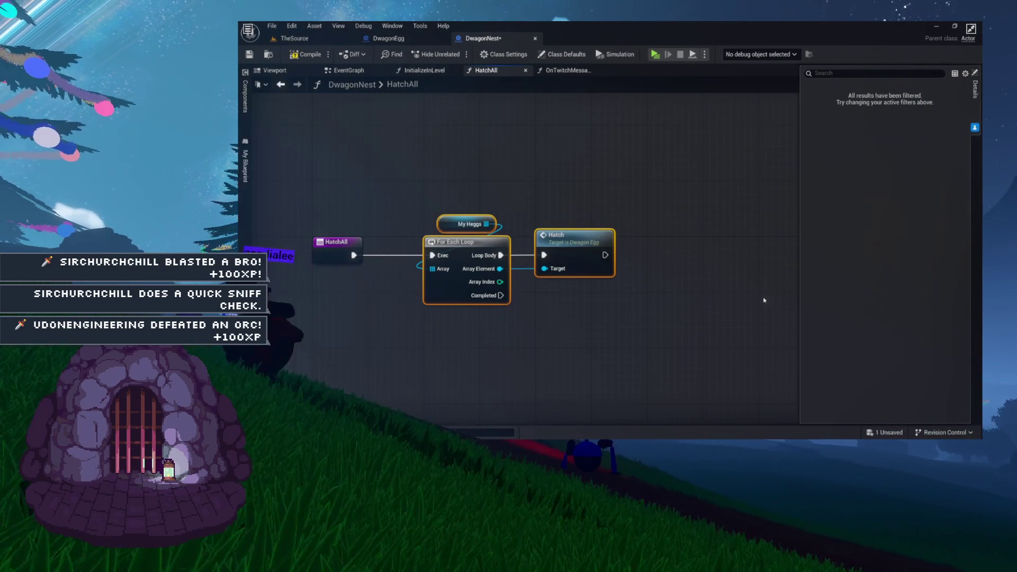
# - Browse DwagonNest's HatchAll loop, InitializeInLevel graph and BeginPlay EventGraph
pyautogui.moveTo(664, 246)
pyautogui.mouseDown()
pyautogui.moveTo(484, 166)
pyautogui.moveTo(624, 188)
pyautogui.mouseUp()
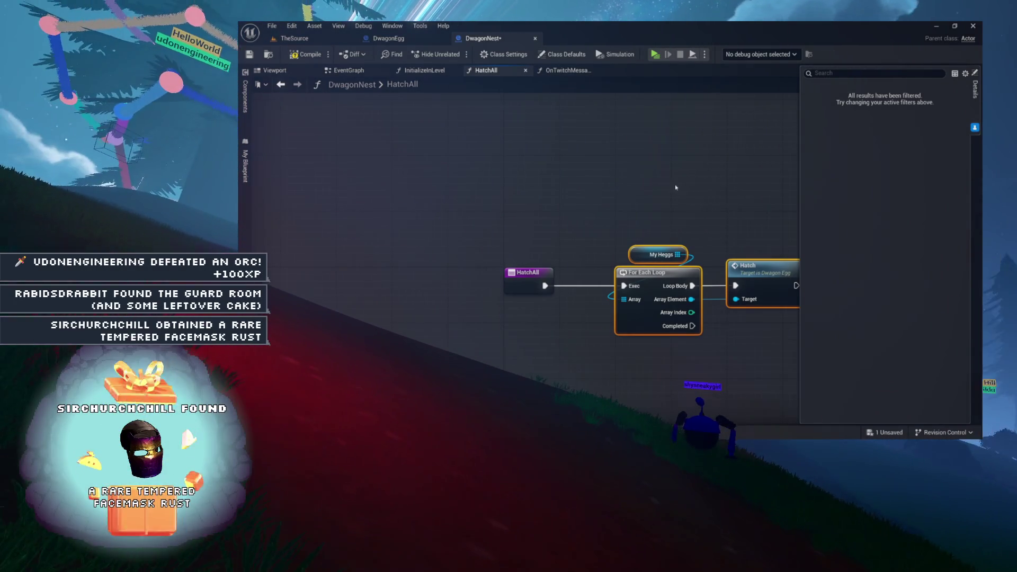
pyautogui.moveTo(624, 183); pyautogui.dragTo(600, 163)
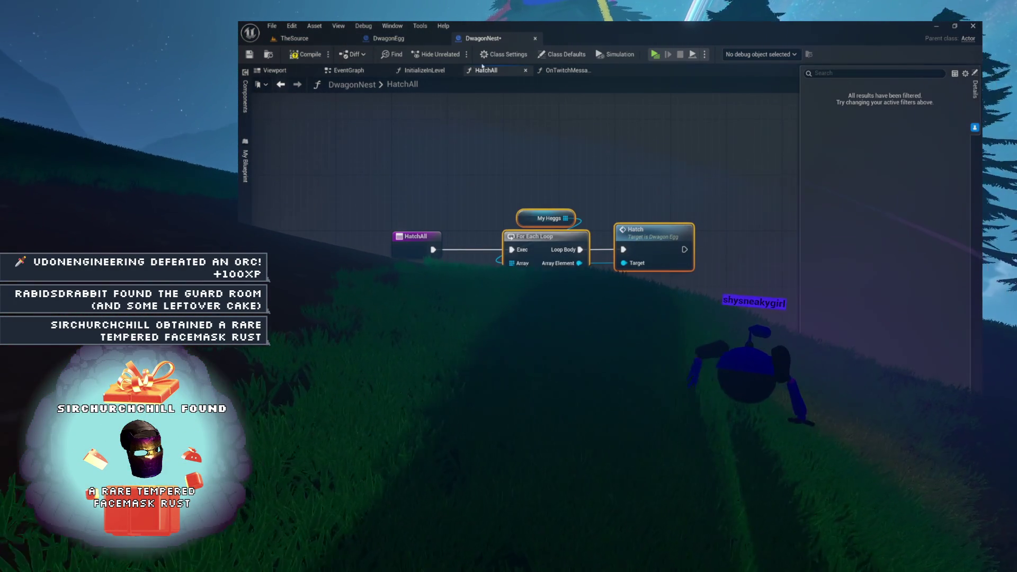
pyautogui.click(426, 71)
pyautogui.click(347, 71)
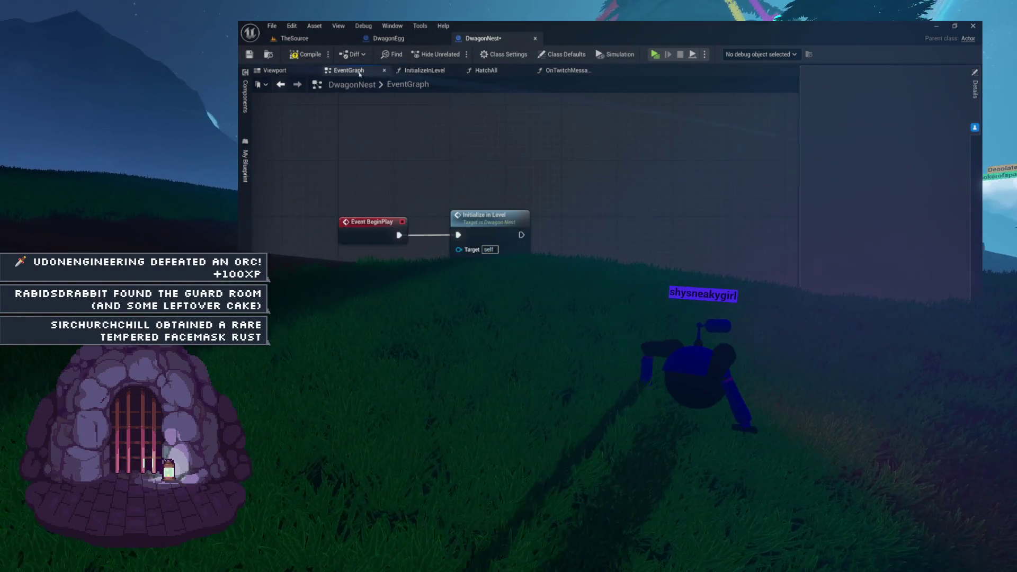
pyautogui.moveTo(502, 157); pyautogui.dragTo(607, 157)
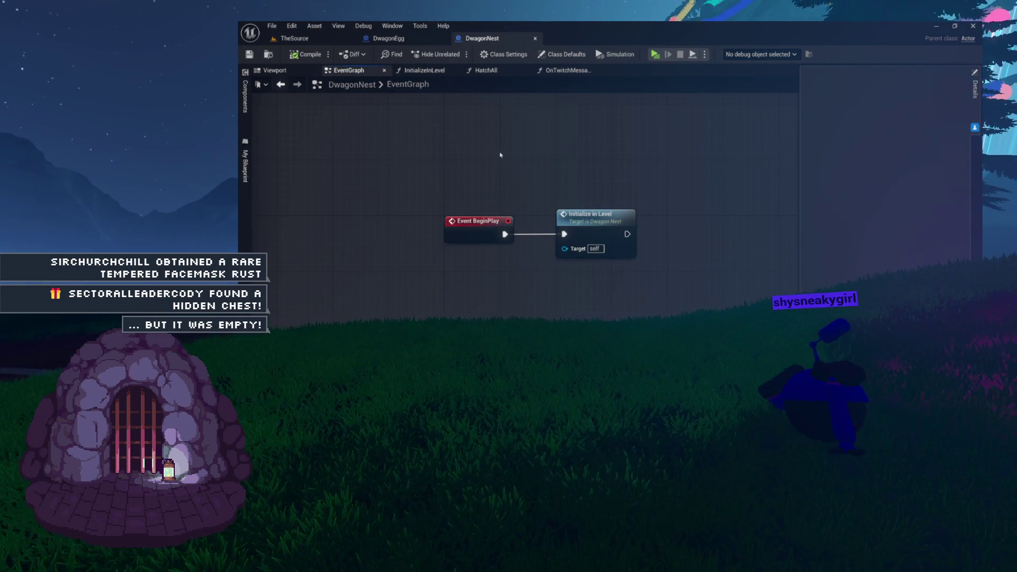
# - Check DwagonEgg's Hatch graph and My Blueprint list, then return to DwagonNest's EventGraph
pyautogui.click(388, 38)
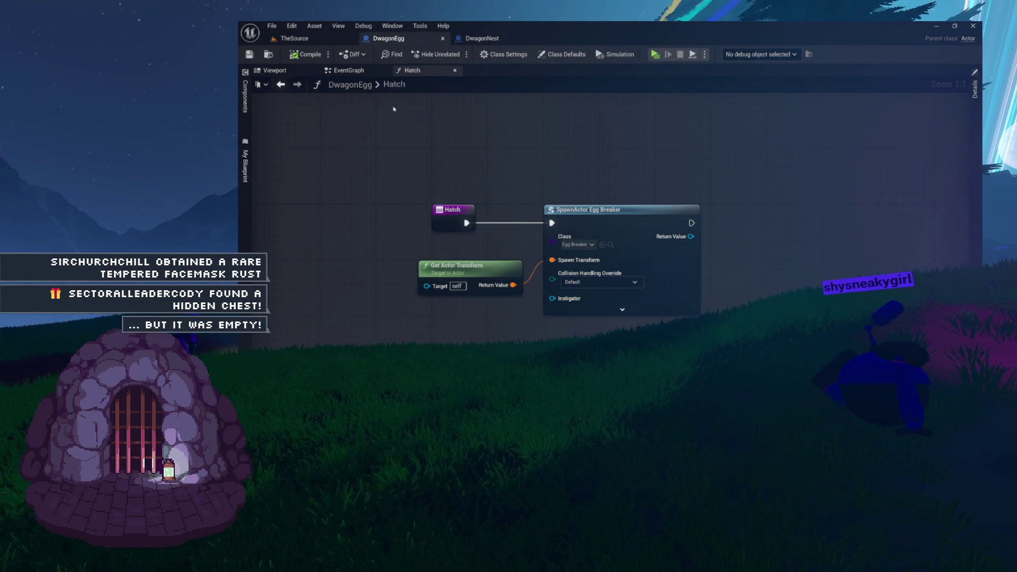
pyautogui.click(245, 167)
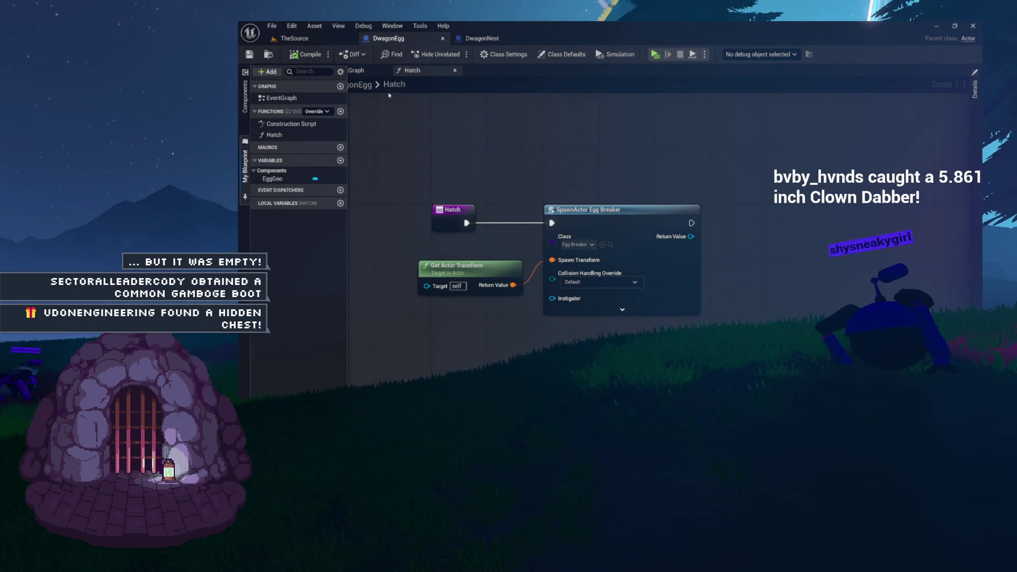
pyautogui.click(484, 38)
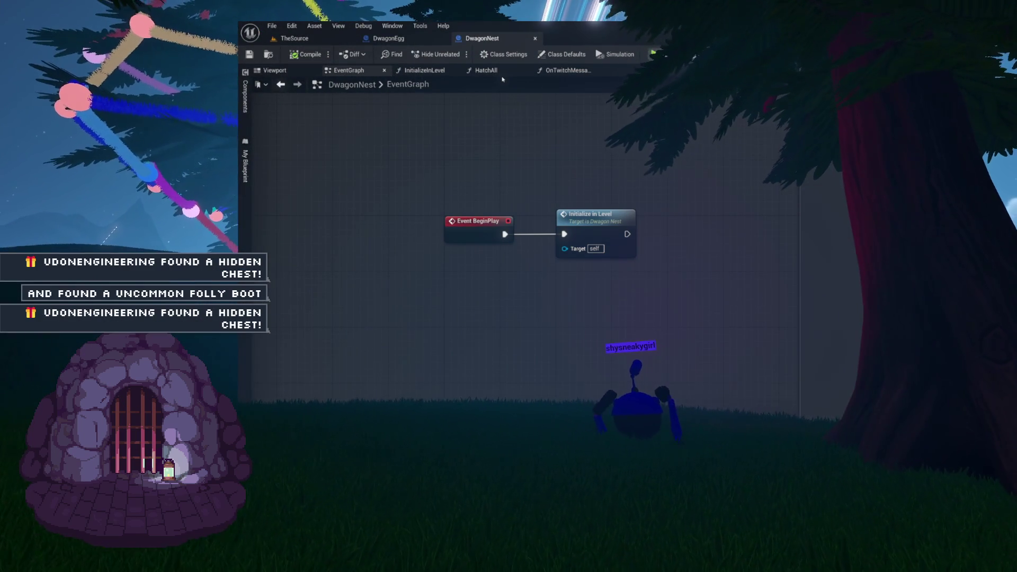
pyautogui.moveTo(511, 131); pyautogui.dragTo(423, 94)
# - Review InitializeInLevel and the HatchAll loop with its Hatch call, then open OnTwitchMessage
pyautogui.click(416, 70)
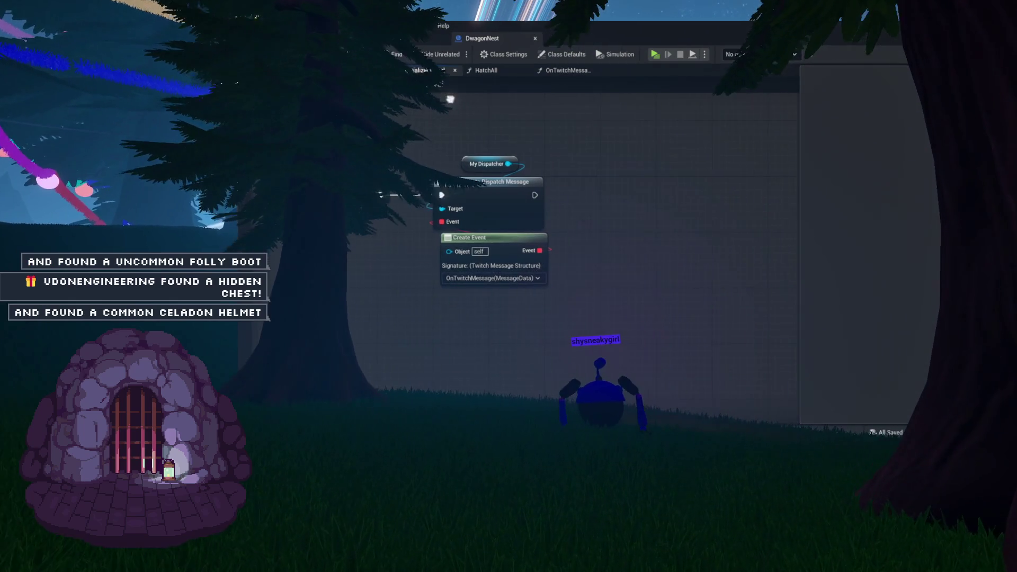
pyautogui.click(493, 70)
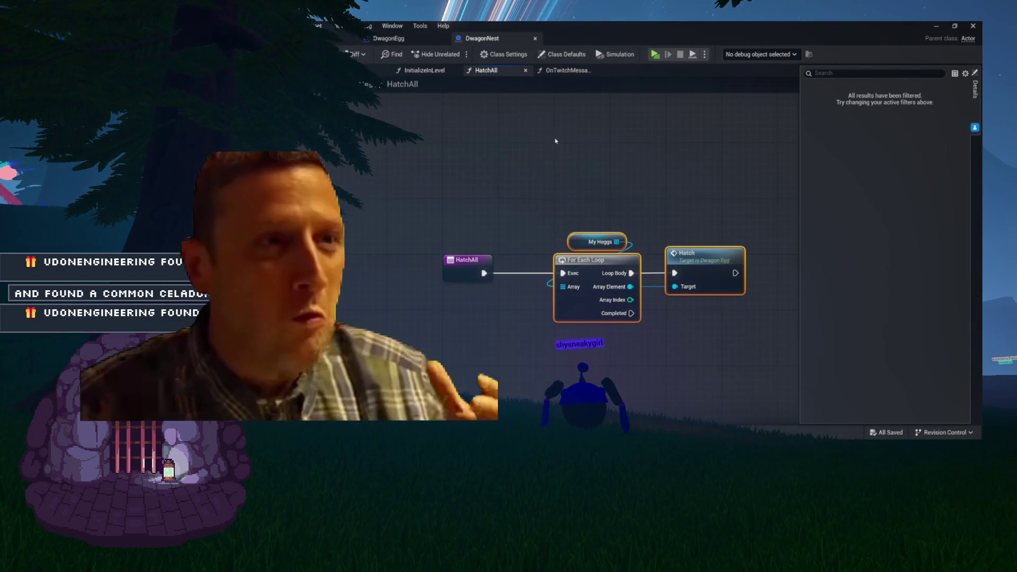
pyautogui.scroll(2, 583, 172)
pyautogui.scroll(1, 584, 172)
pyautogui.moveTo(584, 172); pyautogui.dragTo(523, 114)
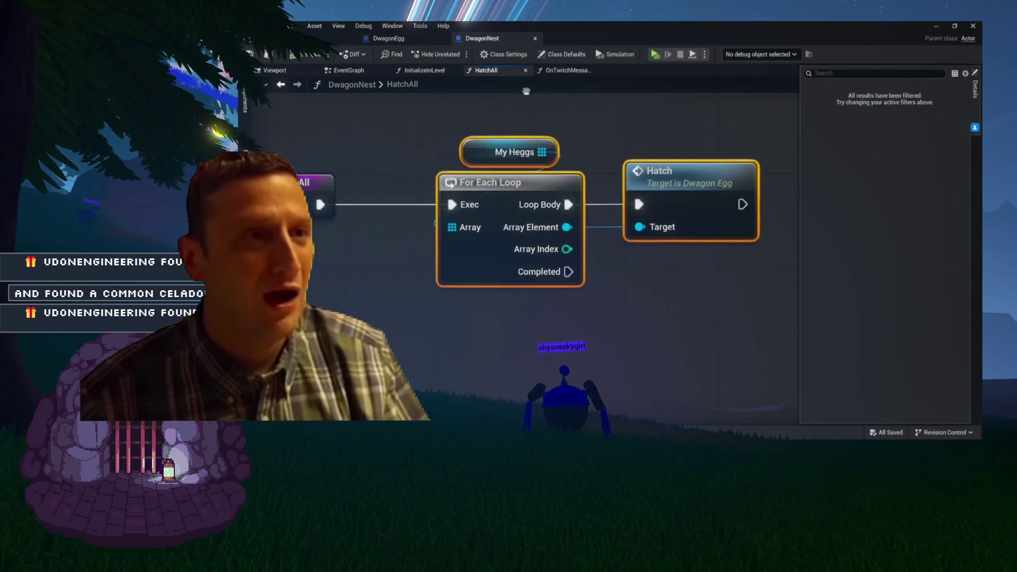
pyautogui.scroll(-1, 524, 114)
pyautogui.scroll(-3, 523, 115)
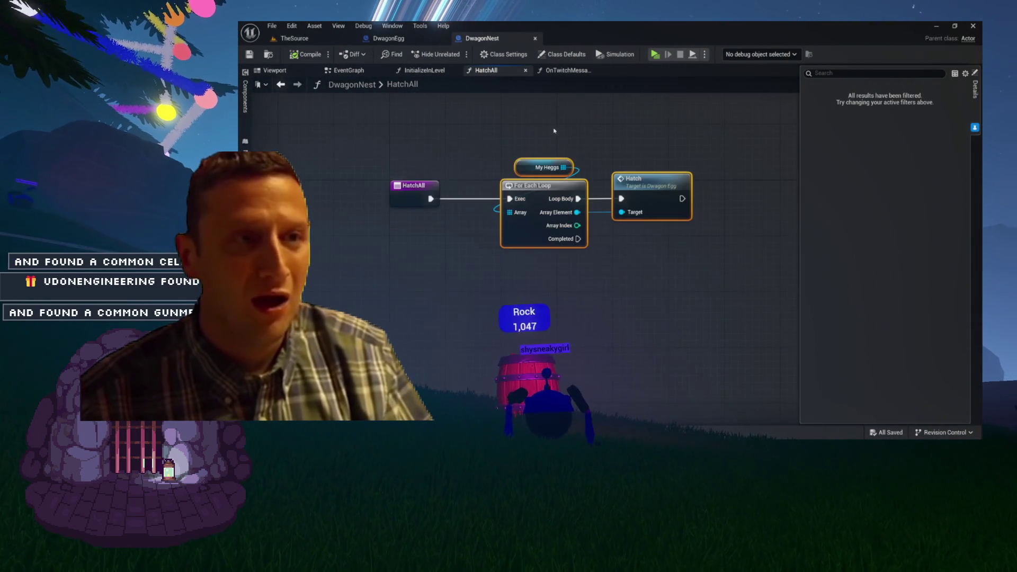
pyautogui.moveTo(554, 130)
pyautogui.mouseDown()
pyautogui.moveTo(577, 159)
pyautogui.moveTo(519, 145)
pyautogui.moveTo(592, 158)
pyautogui.mouseUp()
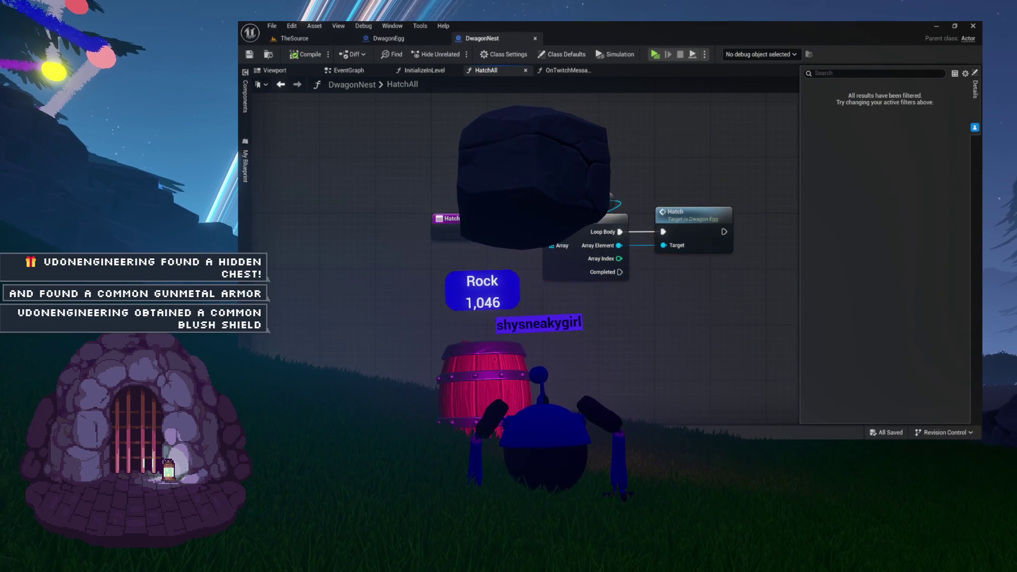
pyautogui.click(591, 158)
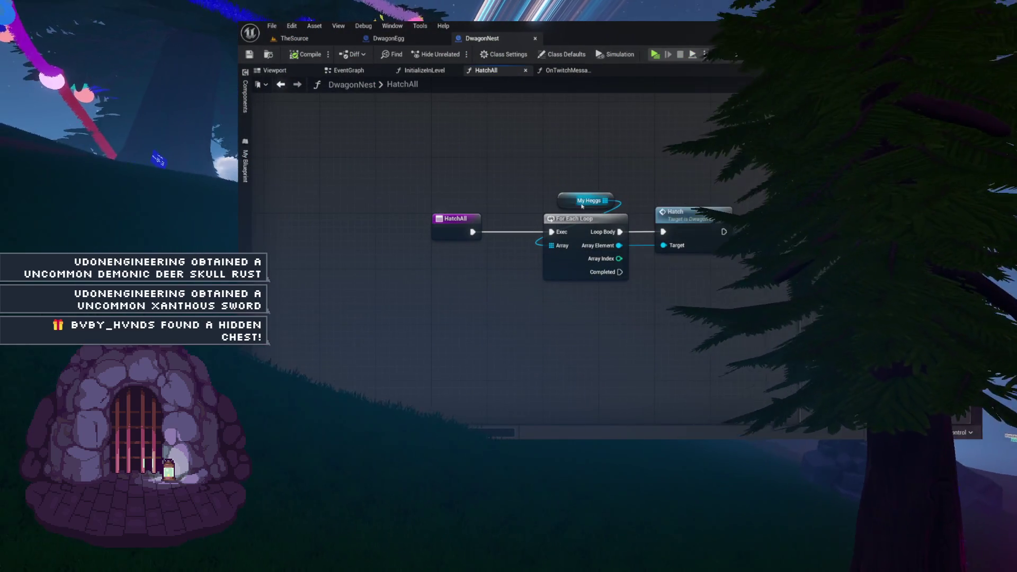
pyautogui.click(566, 70)
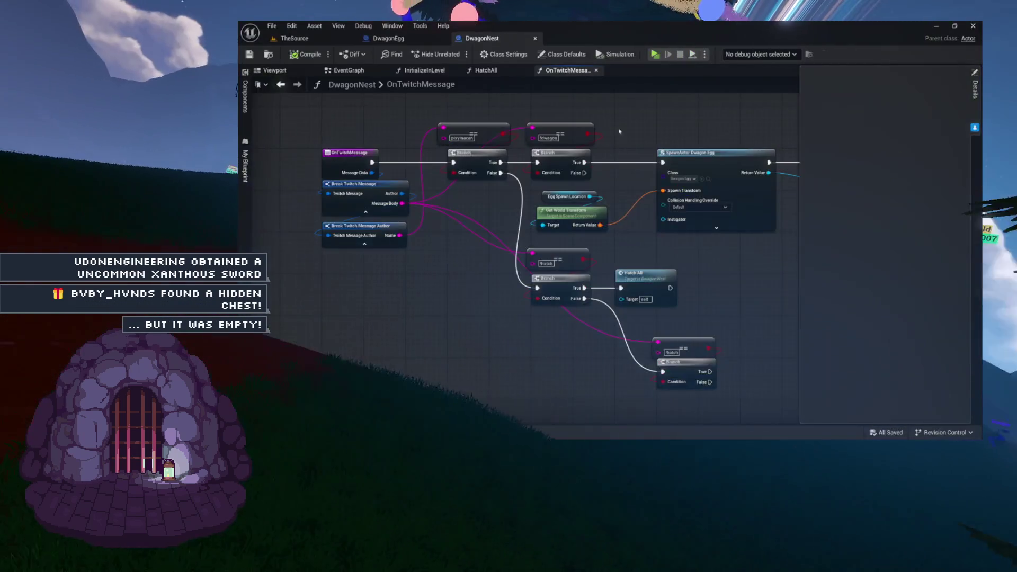
# - Select the lower hatch-command Branch, then view the nest's Viewport and return to HatchAll
pyautogui.moveTo(618, 132); pyautogui.dragTo(520, 120)
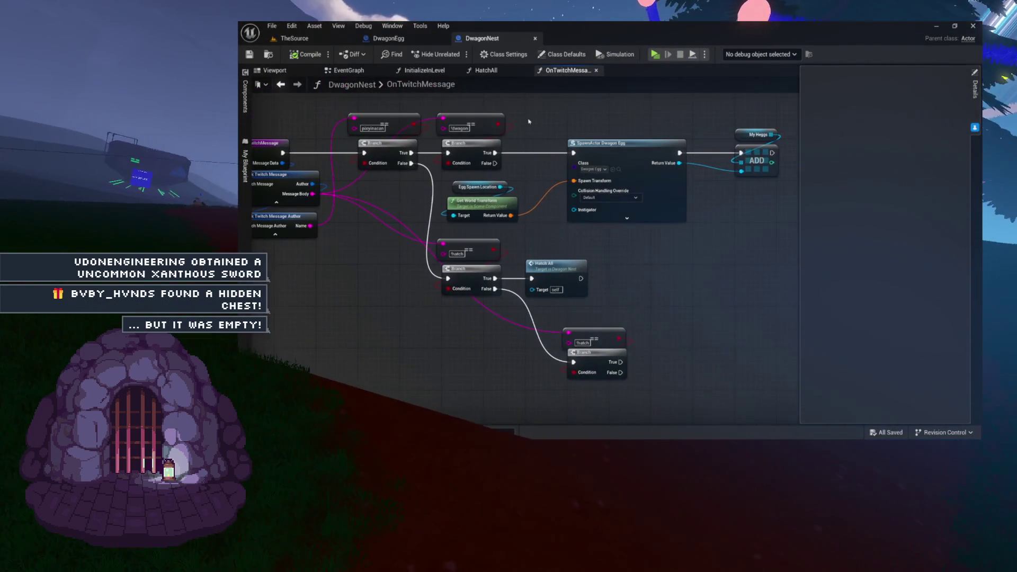
pyautogui.click(594, 333)
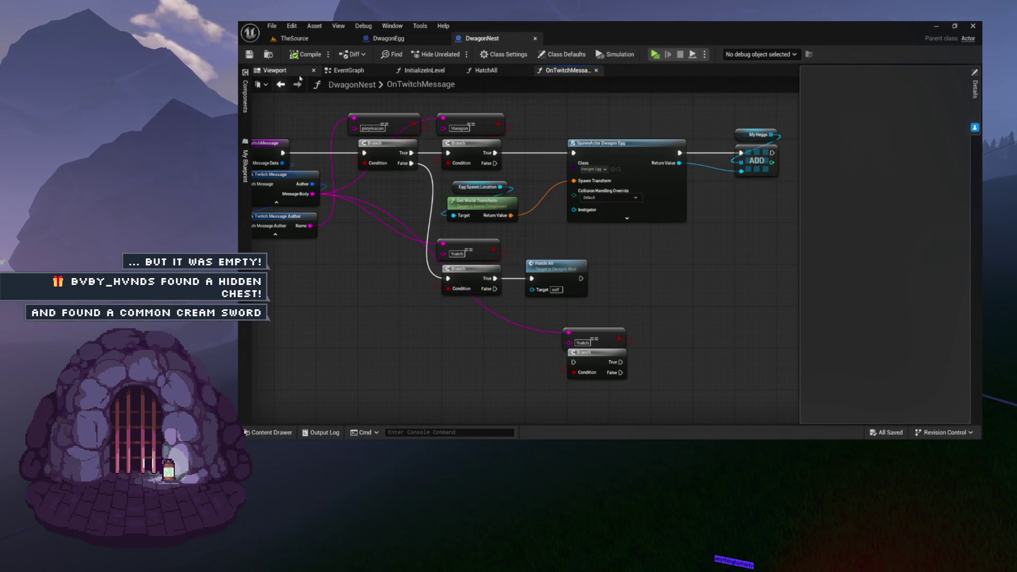
pyautogui.click(486, 71)
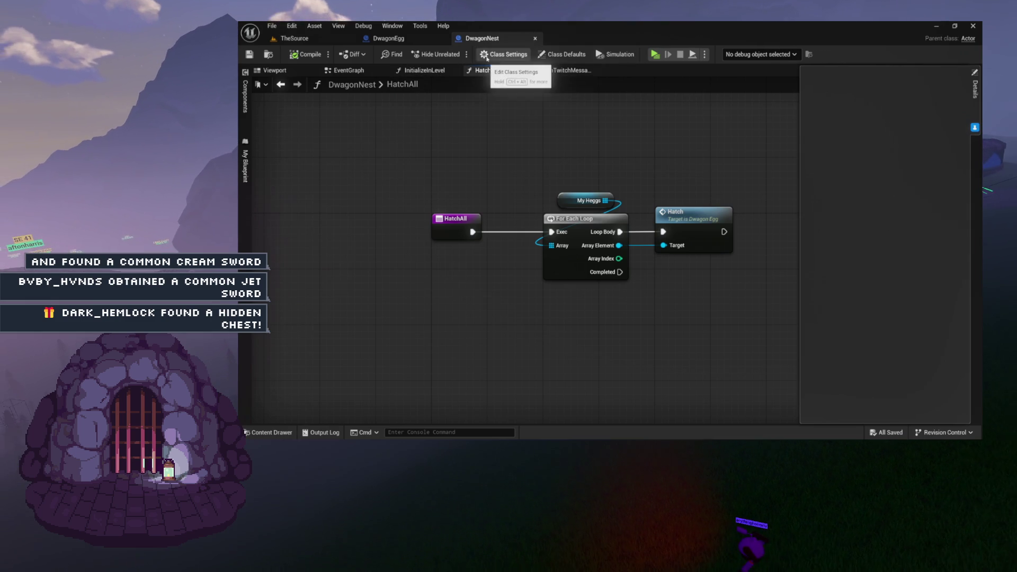
pyautogui.click(275, 71)
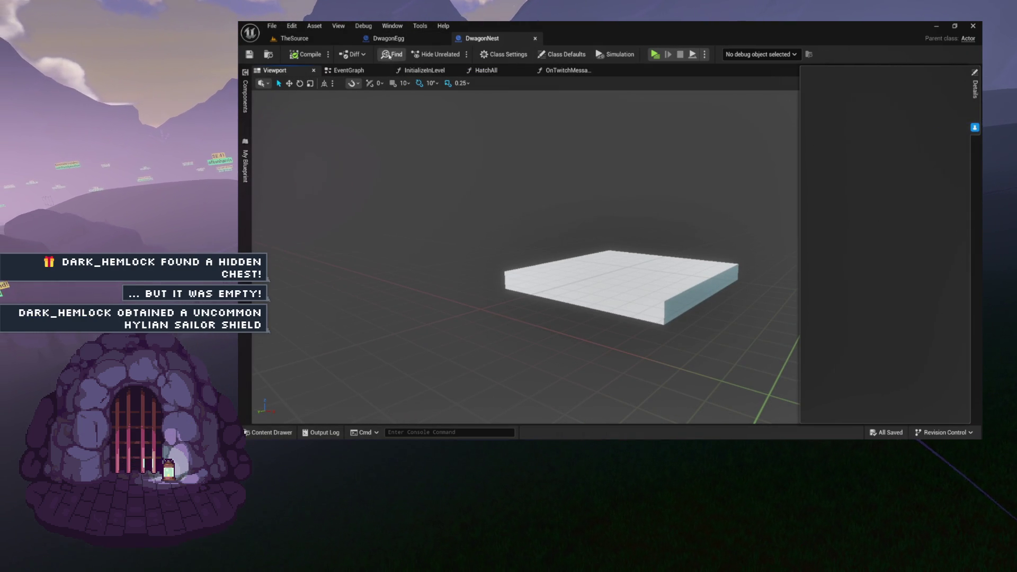
pyautogui.click(486, 71)
# - Box-select the four HatchAll nodes and switch to the DwagonEgg blueprint
pyautogui.moveTo(430, 151); pyautogui.dragTo(722, 276)
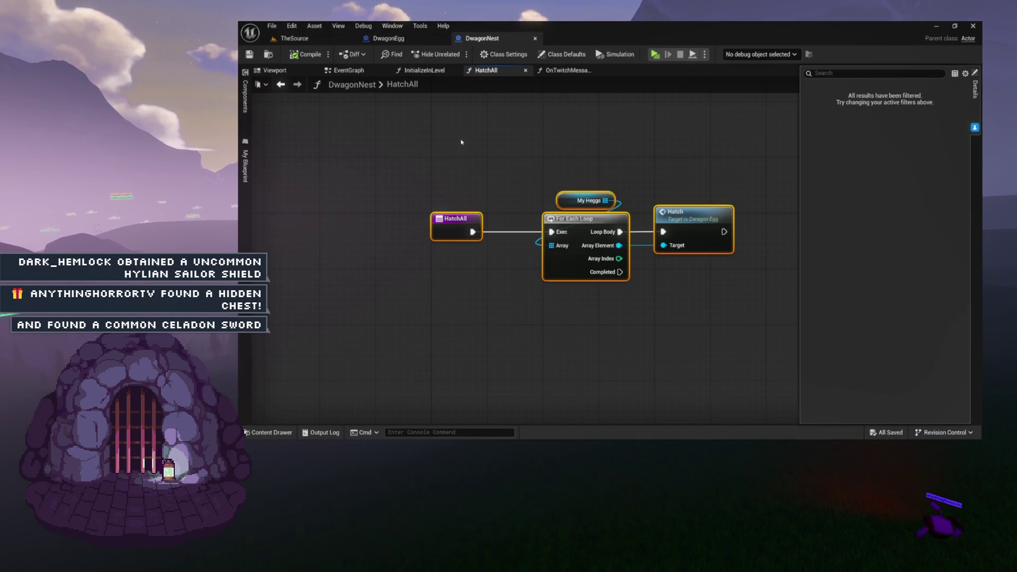
pyautogui.moveTo(461, 142); pyautogui.dragTo(742, 291)
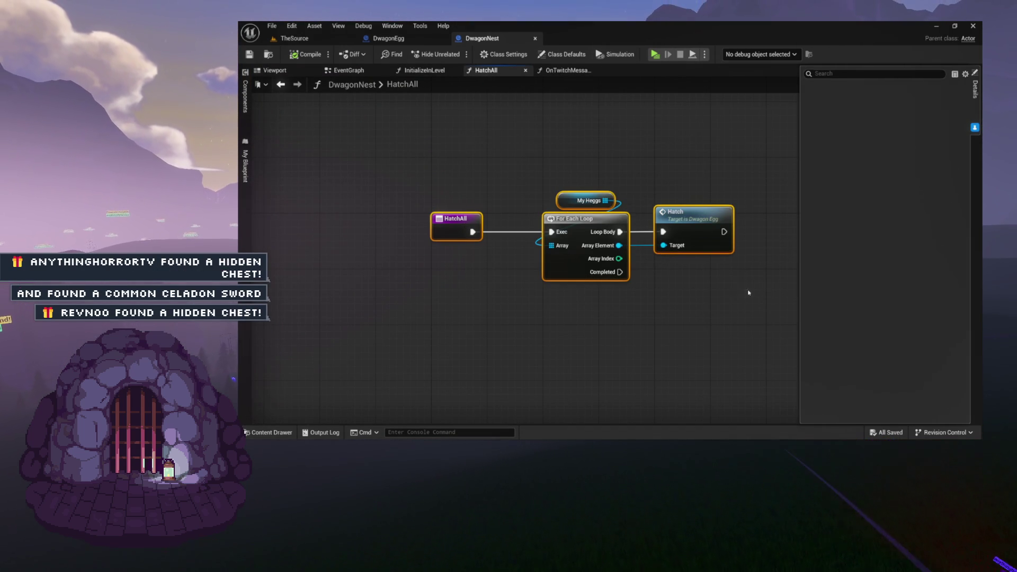
pyautogui.moveTo(466, 160); pyautogui.dragTo(672, 273)
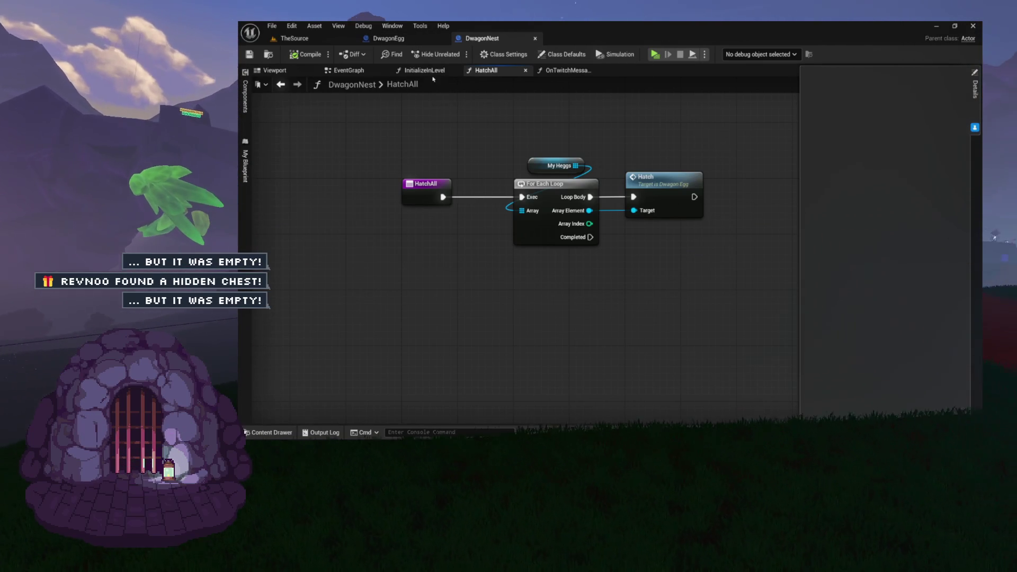
pyautogui.click(388, 42)
# - Show the egg in Viewport and expand Damage Threshold to reveal 5000000.0, 500000.0 and 50000.0
pyautogui.click(275, 70)
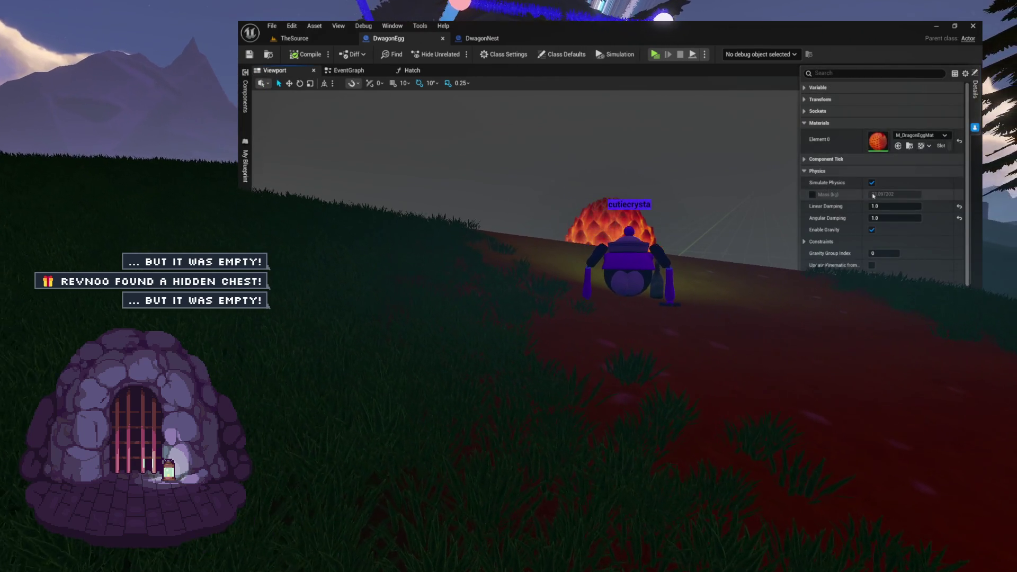
pyautogui.scroll(-5, 829, 211)
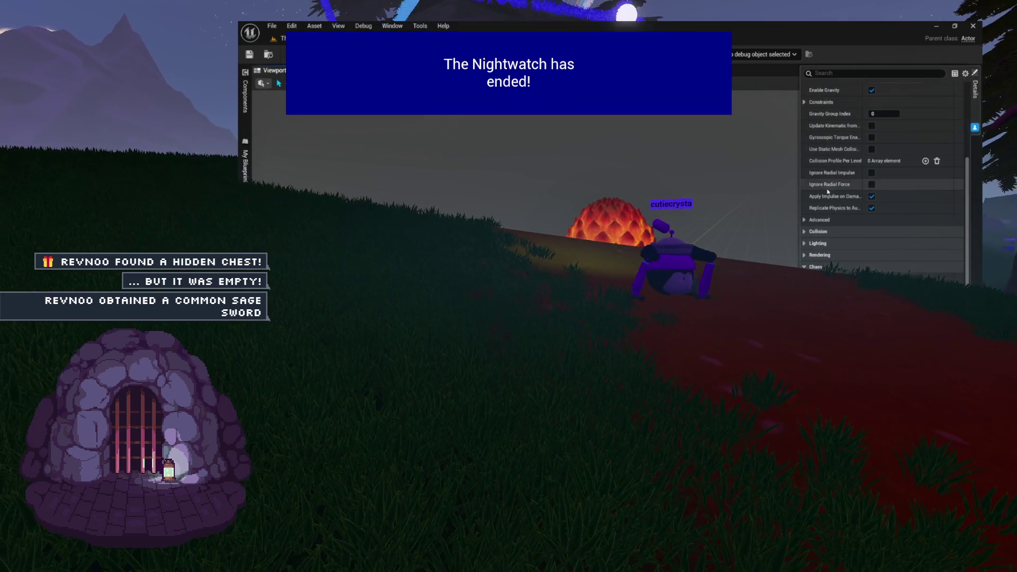
pyautogui.scroll(2, 818, 247)
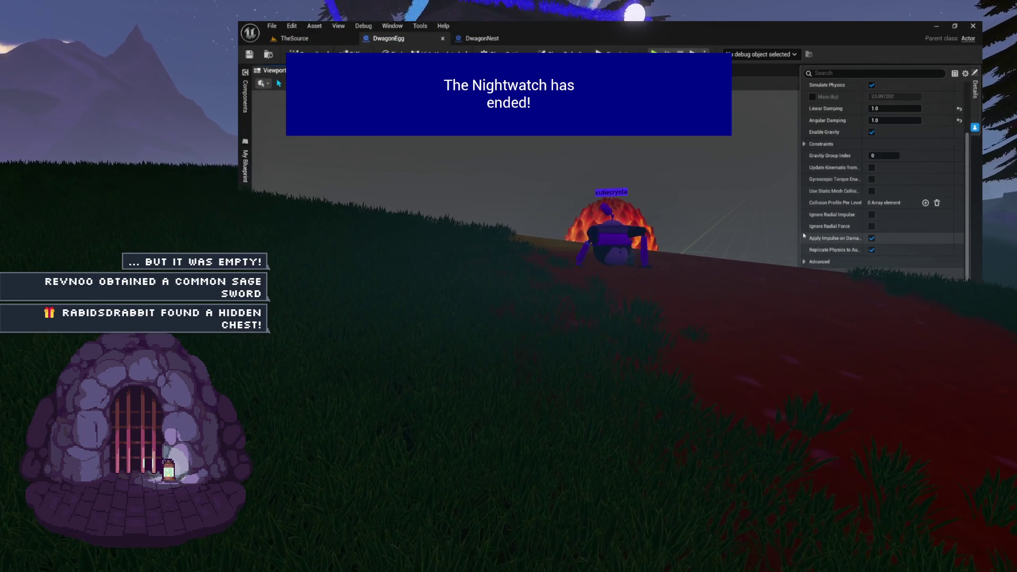
pyautogui.scroll(-5, 883, 174)
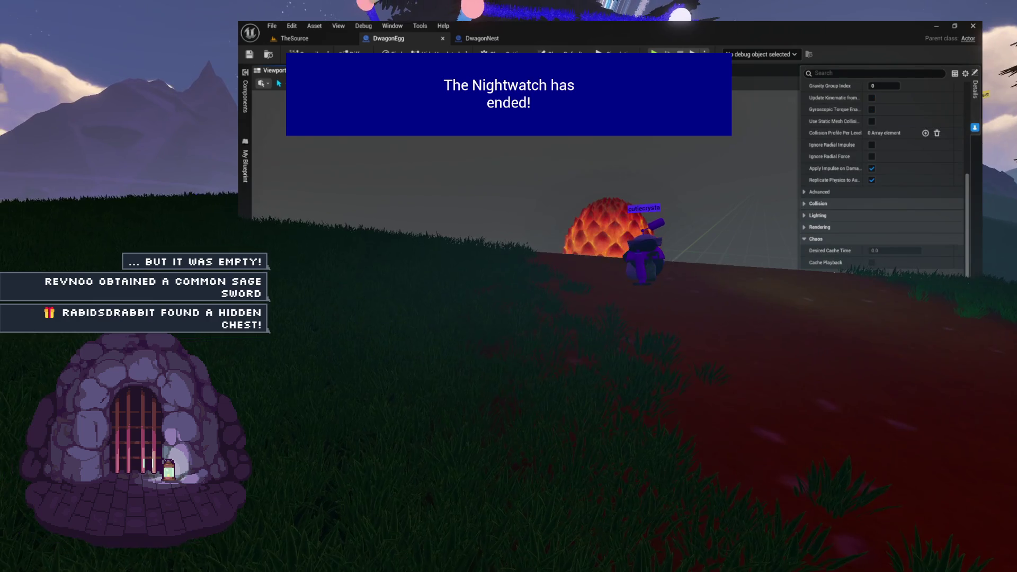
pyautogui.scroll(-2, 810, 265)
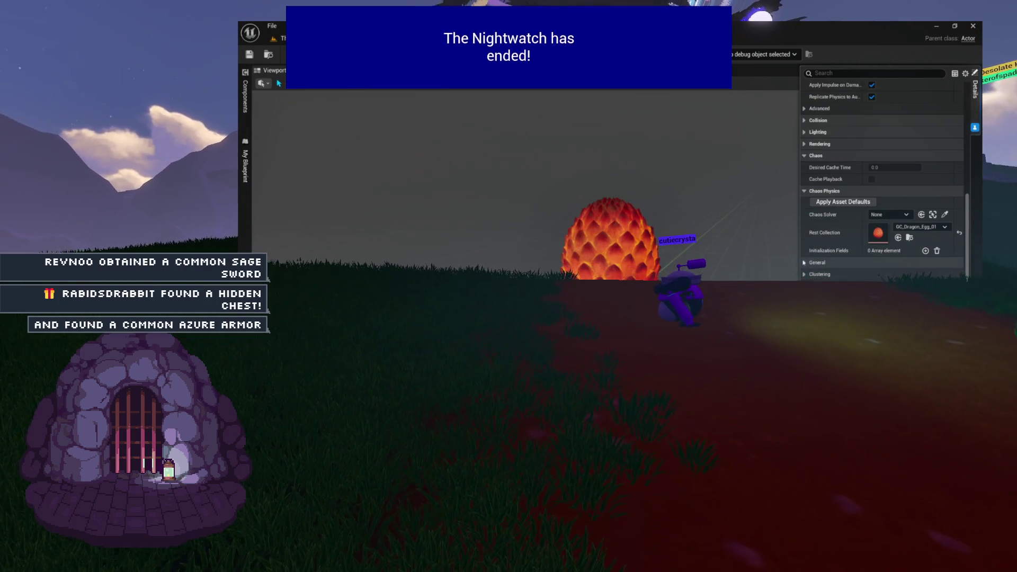
pyautogui.click(811, 286)
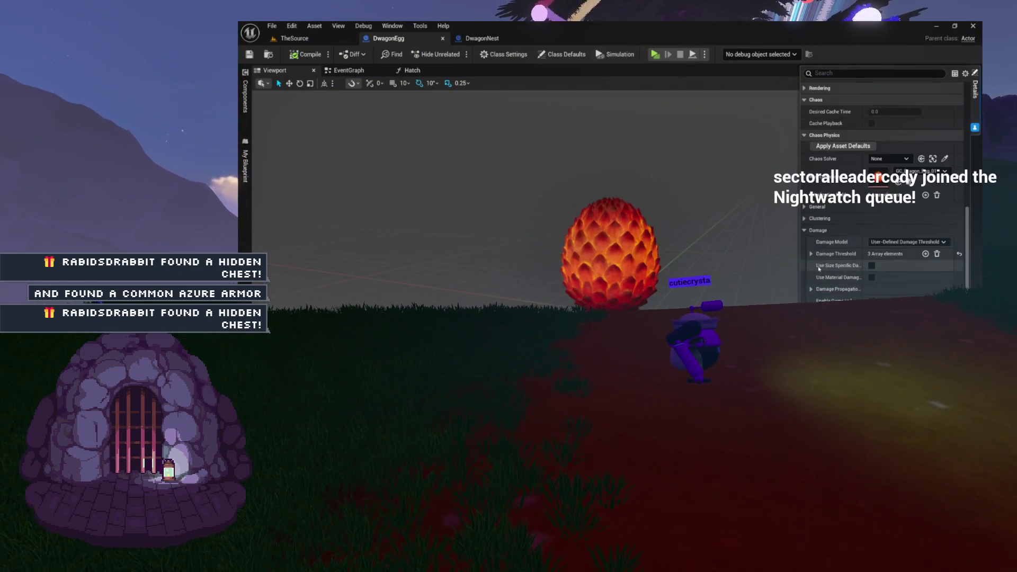
pyautogui.scroll(-4, 816, 239)
pyautogui.click(811, 212)
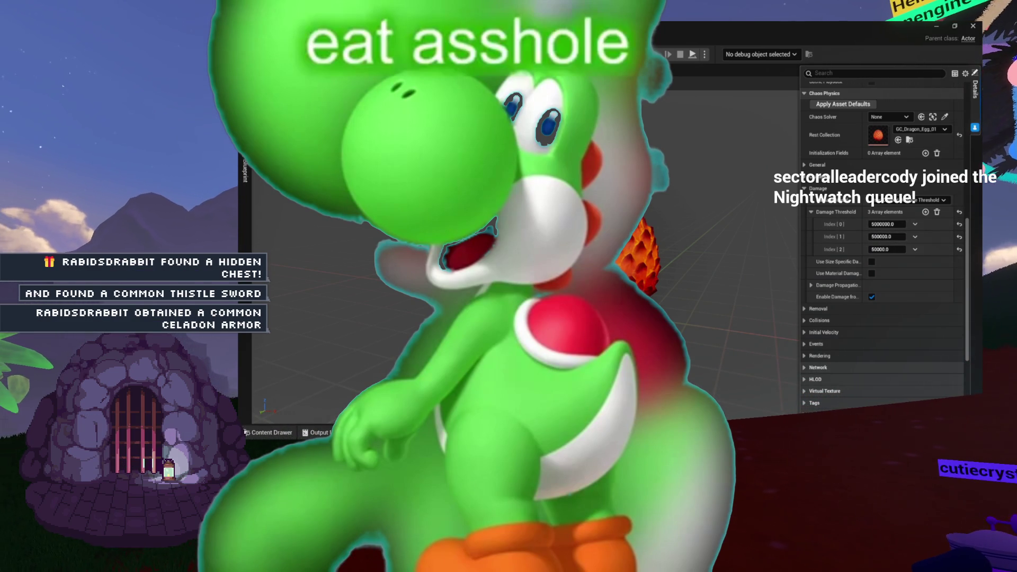
# - Toggle the Content Drawer and bring up the DwagonEgg Hatch graph that spawns an Egg Breaker
pyautogui.hotkey('ctrl', 'space')
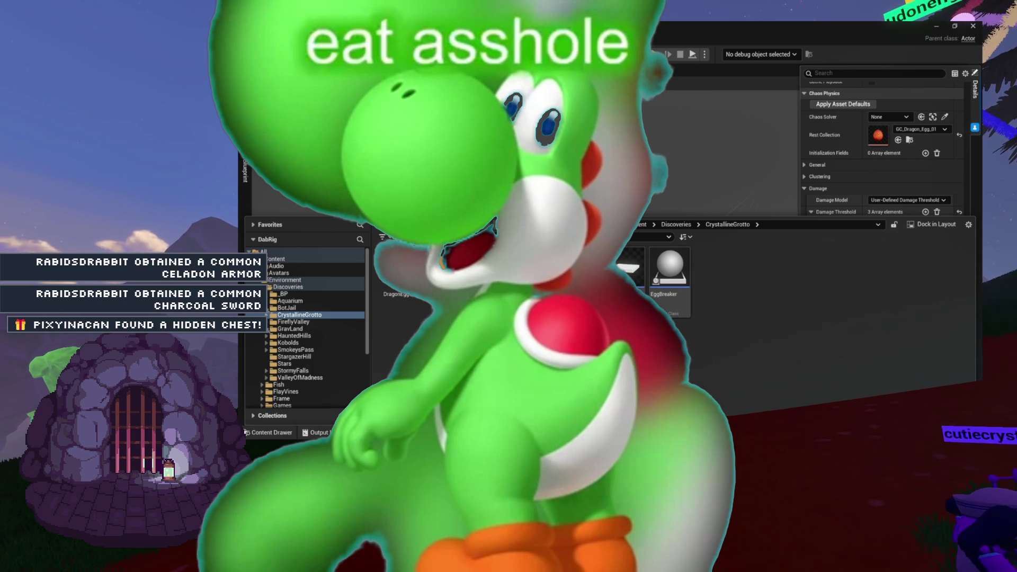
pyautogui.moveTo(630, 276)
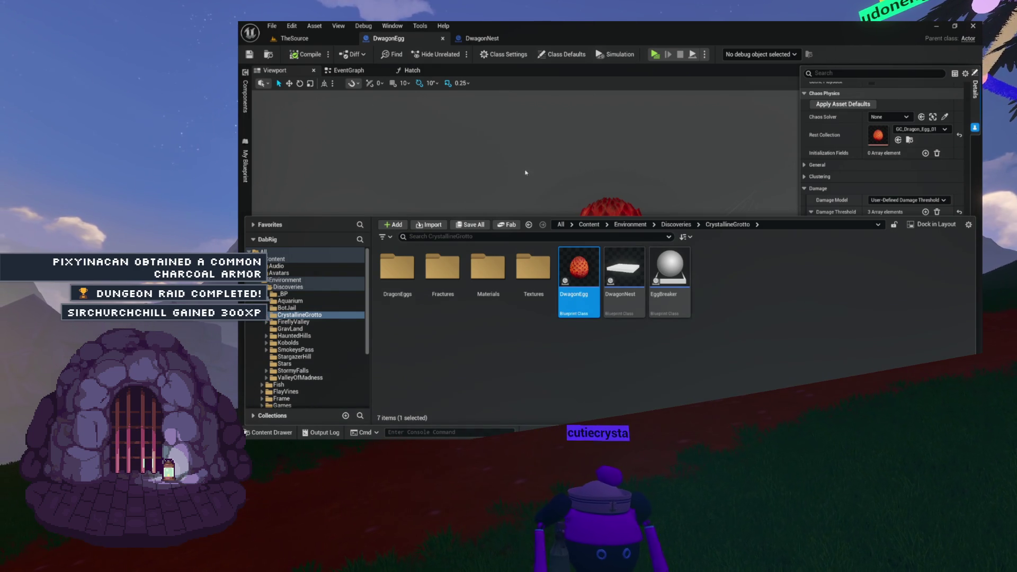
pyautogui.moveTo(585, 266)
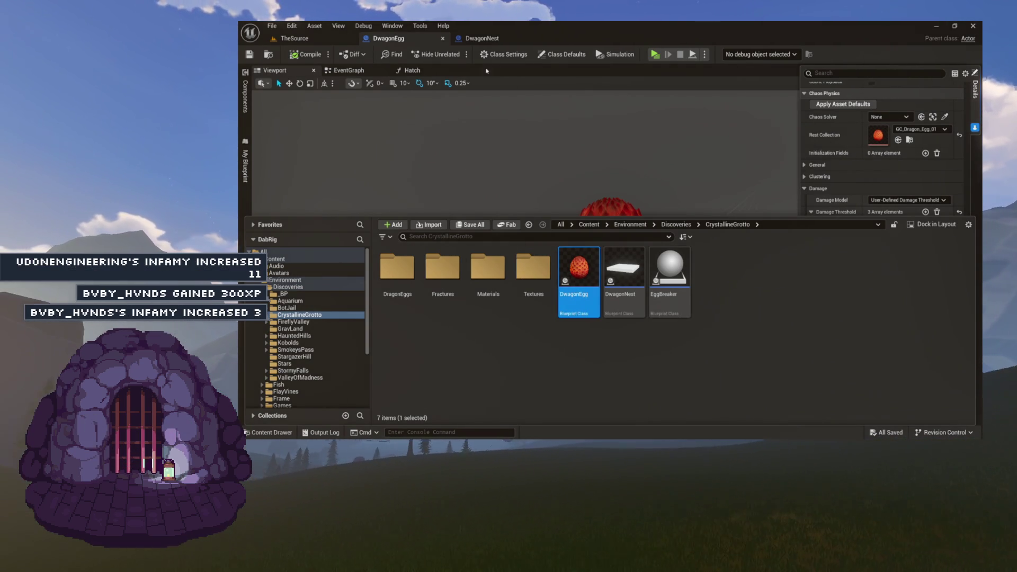
pyautogui.click(424, 71)
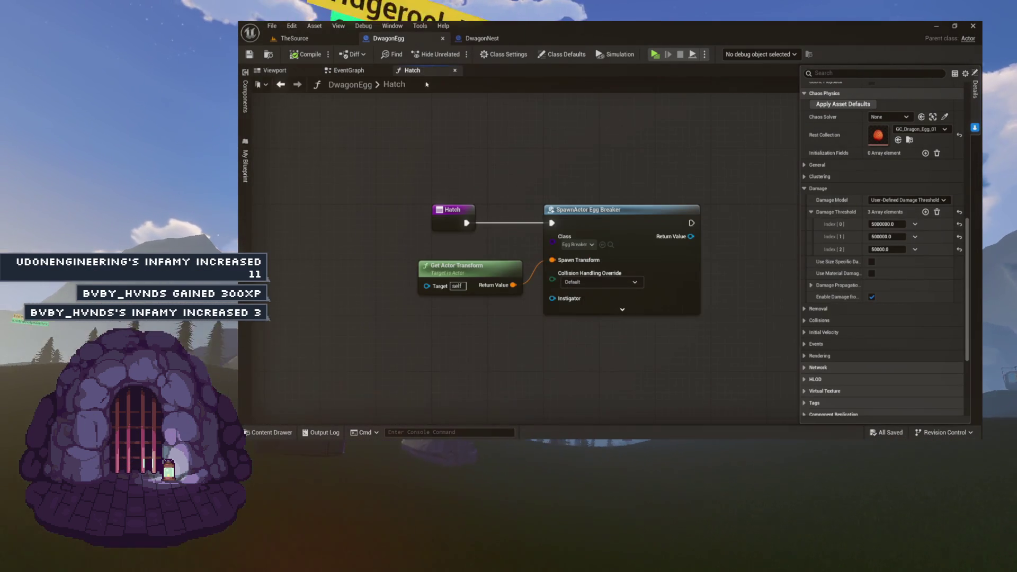
pyautogui.moveTo(356, 129); pyautogui.dragTo(700, 348)
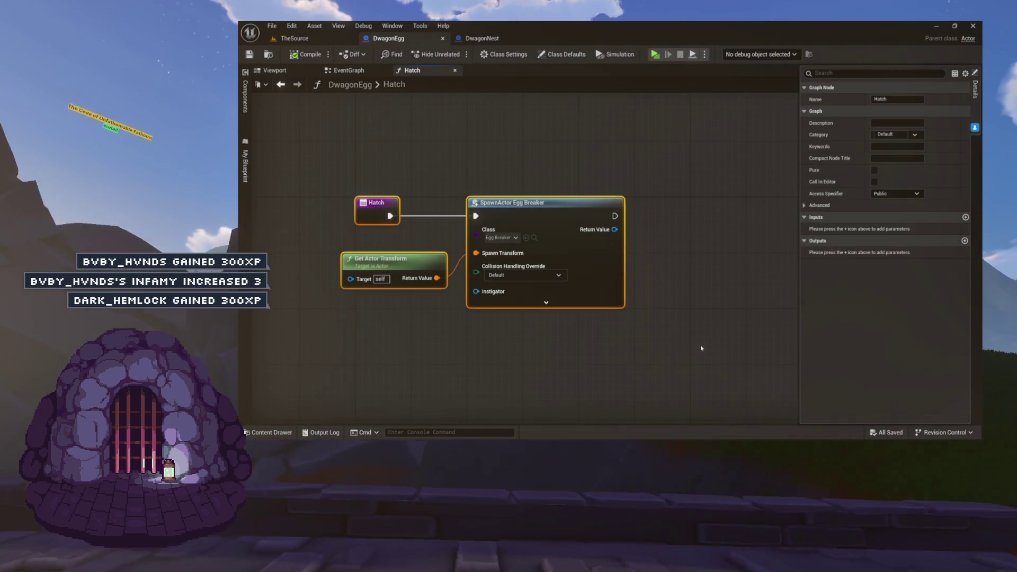
pyautogui.click(699, 348)
pyautogui.moveTo(683, 258); pyautogui.dragTo(713, 256)
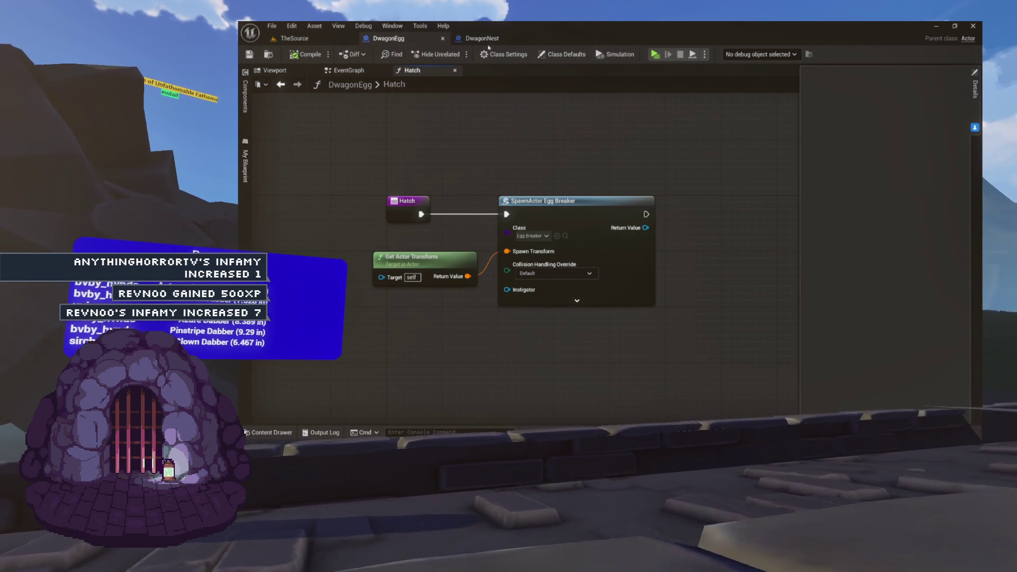
pyautogui.moveTo(466, 164); pyautogui.dragTo(439, 119)
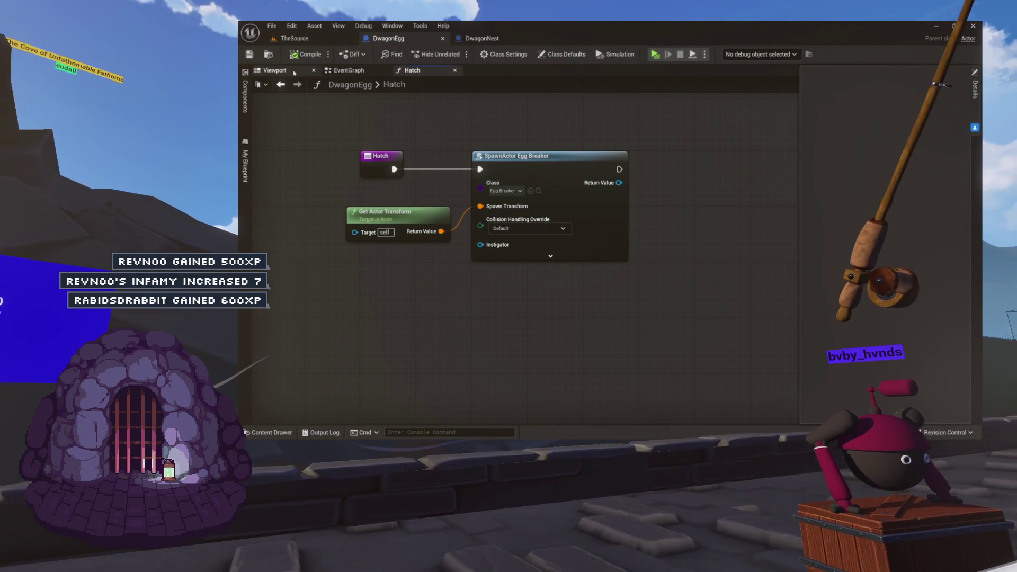
pyautogui.click(270, 55)
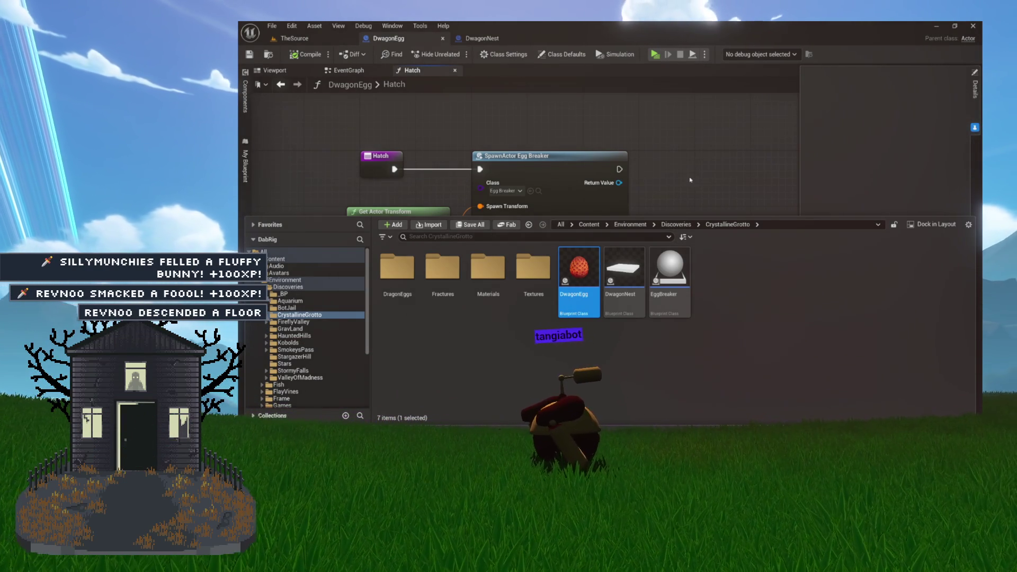
pyautogui.moveTo(677, 206); pyautogui.dragTo(704, 177)
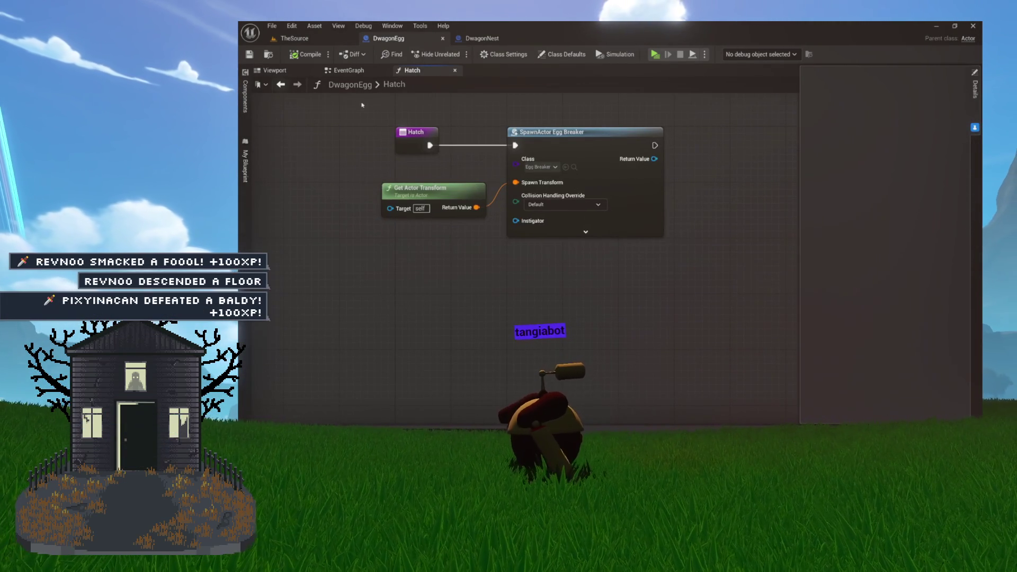
pyautogui.moveTo(483, 115); pyautogui.dragTo(466, 151)
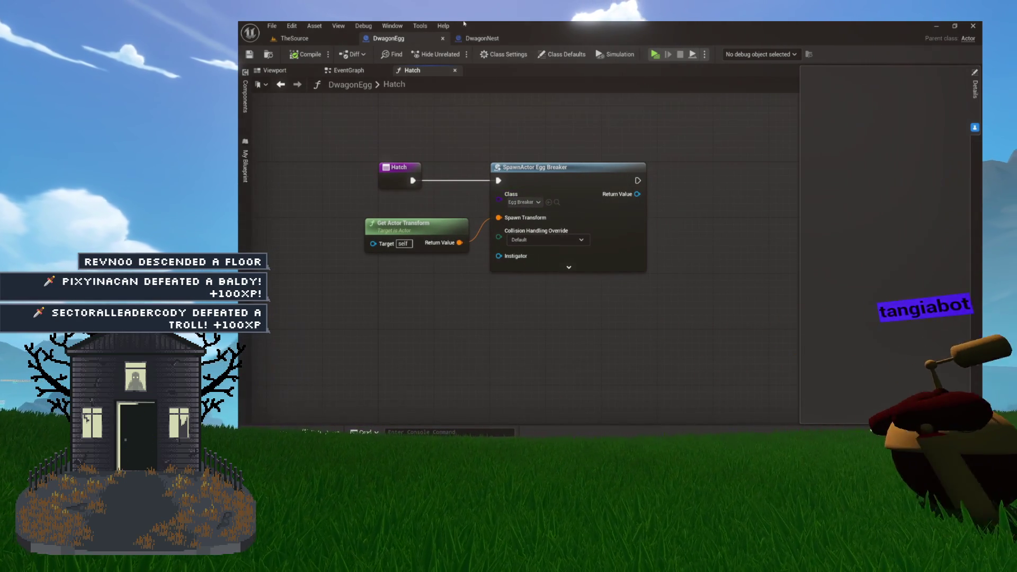
pyautogui.click(504, 54)
# - Select the egg mesh and collapse Materials, Physics and Chaos to reach its Damage settings
pyautogui.click(287, 73)
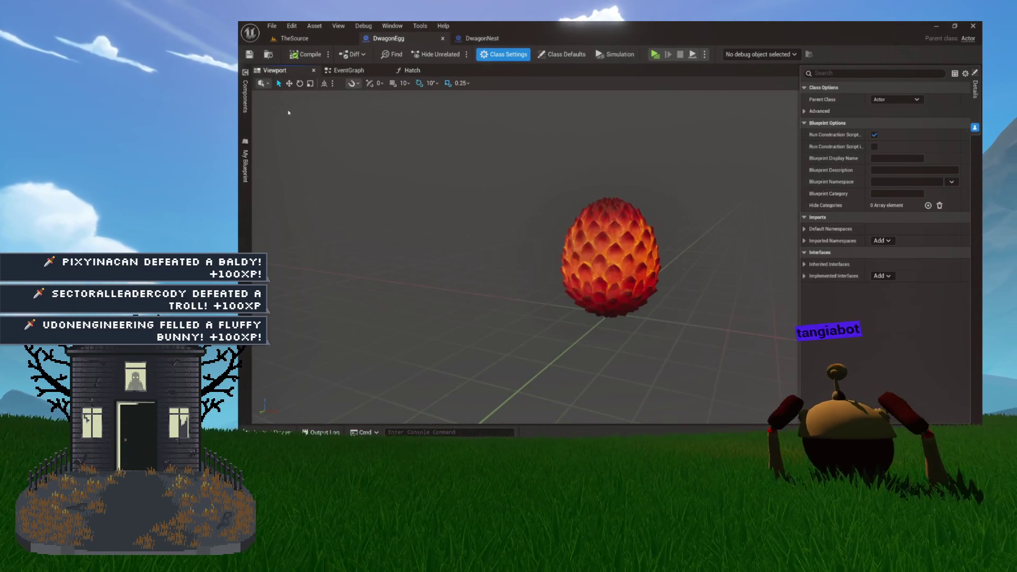
pyautogui.click(584, 232)
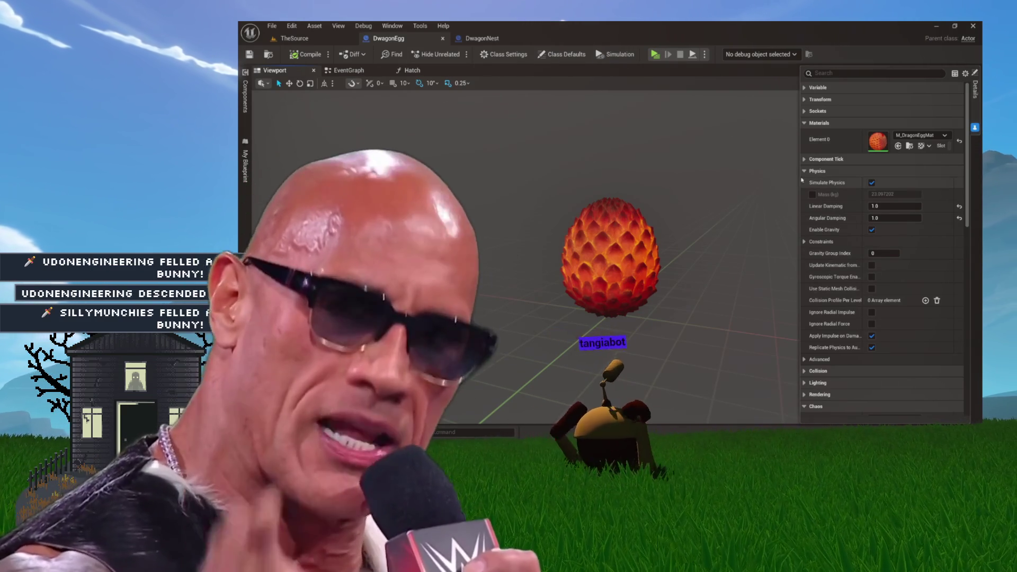
pyautogui.click(805, 123)
pyautogui.click(805, 147)
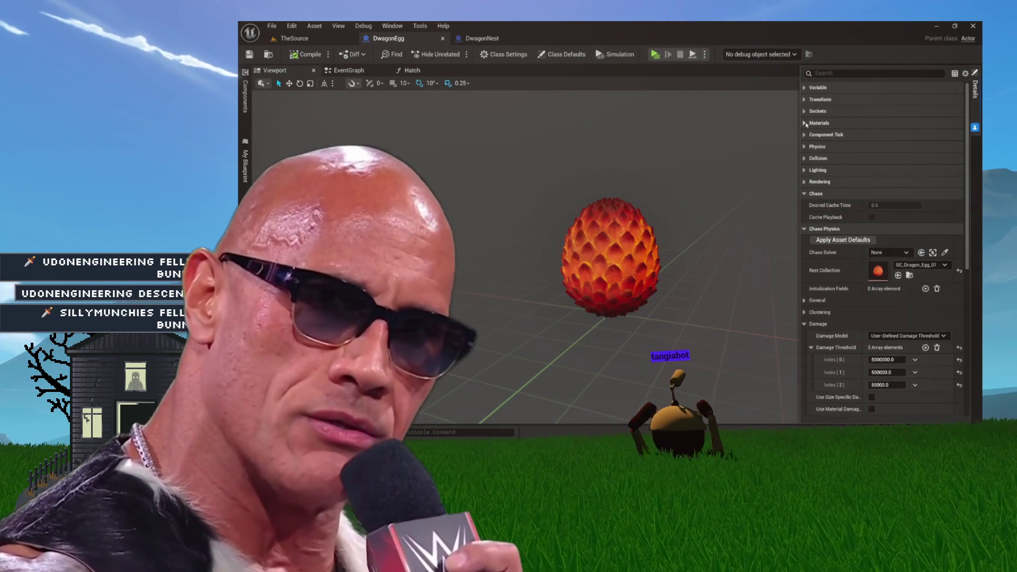
pyautogui.click(805, 193)
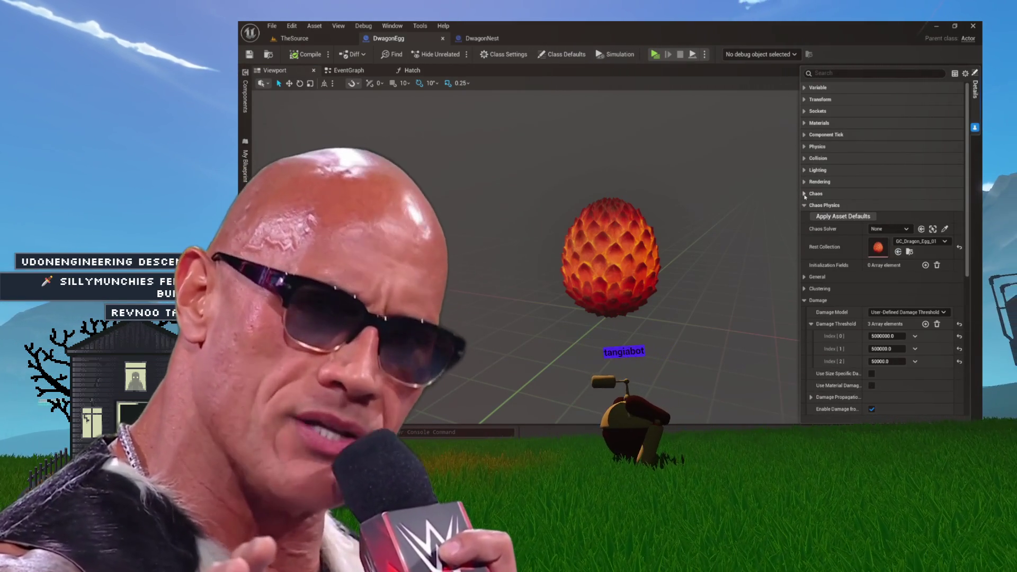
pyautogui.scroll(-2, 856, 289)
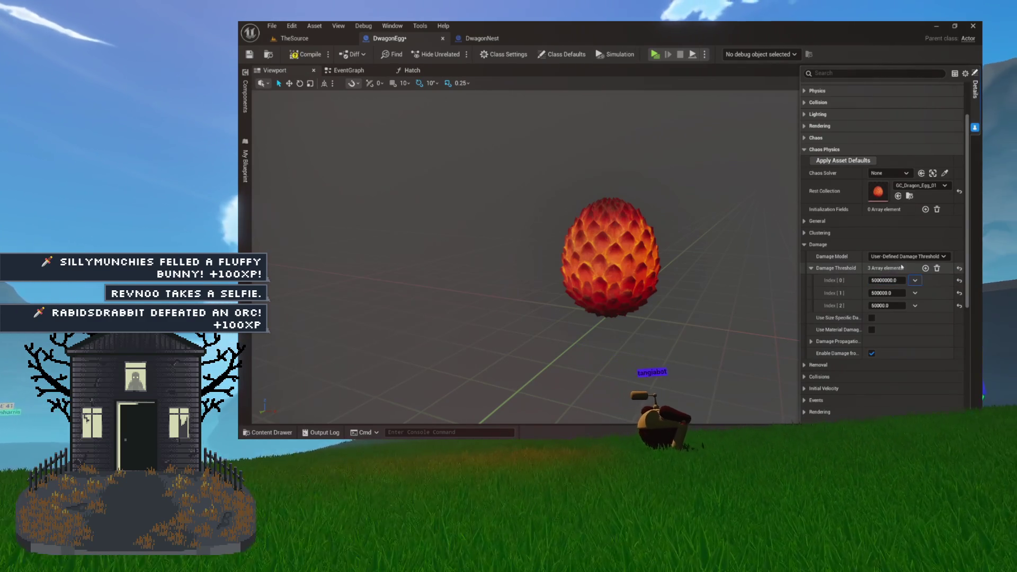
# - Set Damage Thresholds to 50000000, 5000000 and 500000, compile, and return to TheSource
pyautogui.press('Tab')
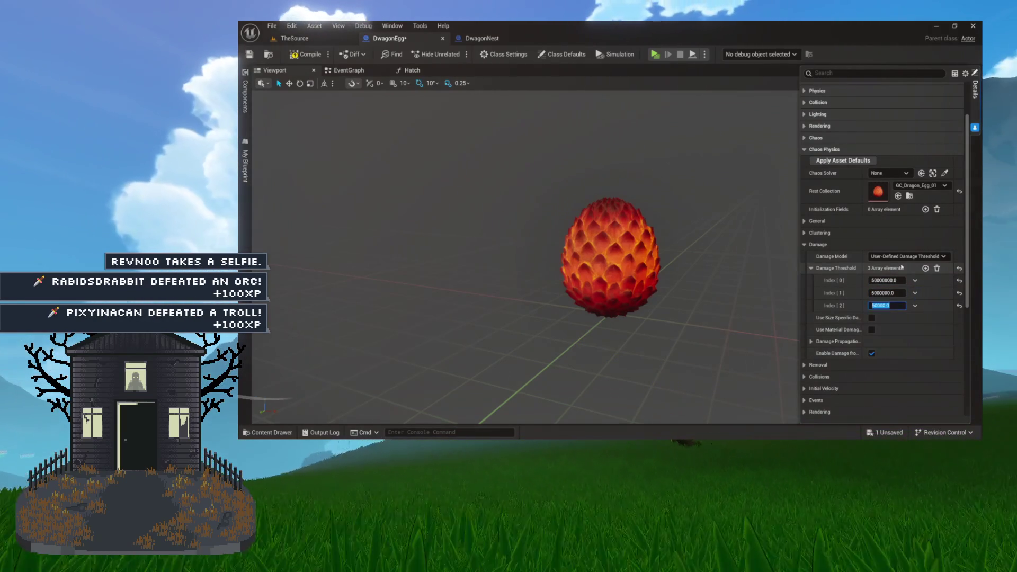
pyautogui.press('Left')
pyautogui.press('Right')
pyautogui.press('Right')
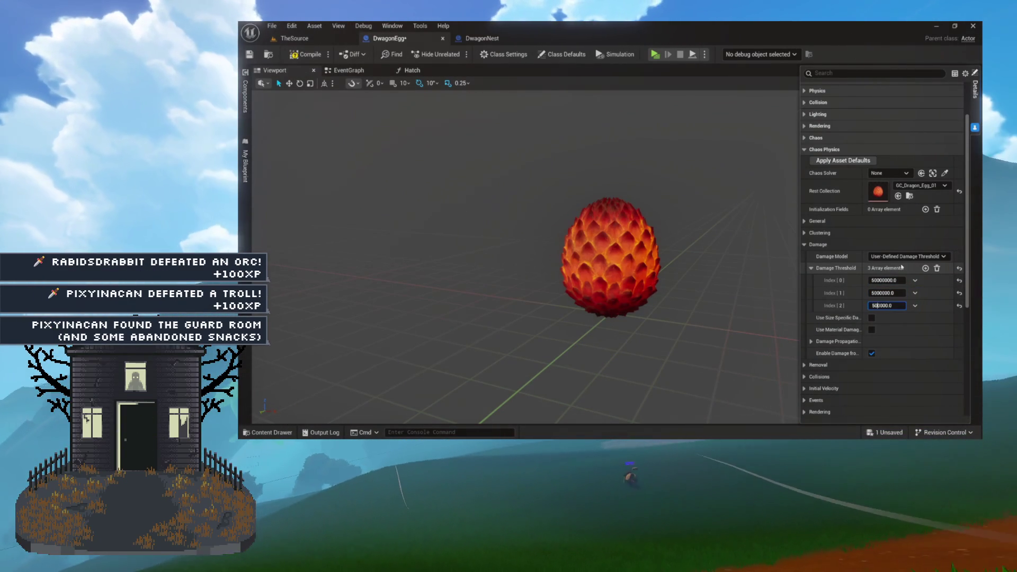
pyautogui.hotkey('ctrl', 'a')
pyautogui.click(307, 55)
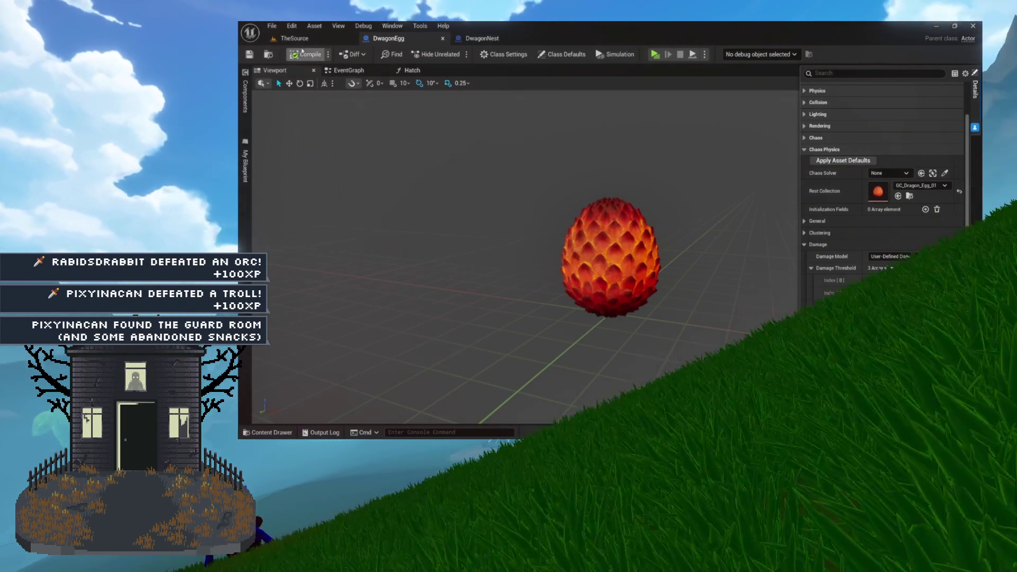
pyautogui.hotkey('ctrl', 'space')
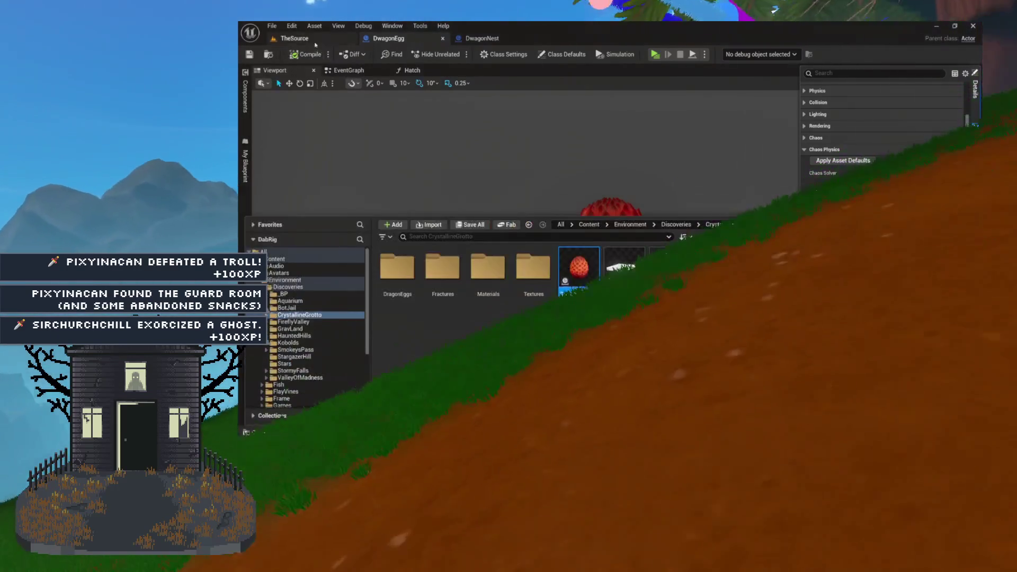
pyautogui.click(294, 38)
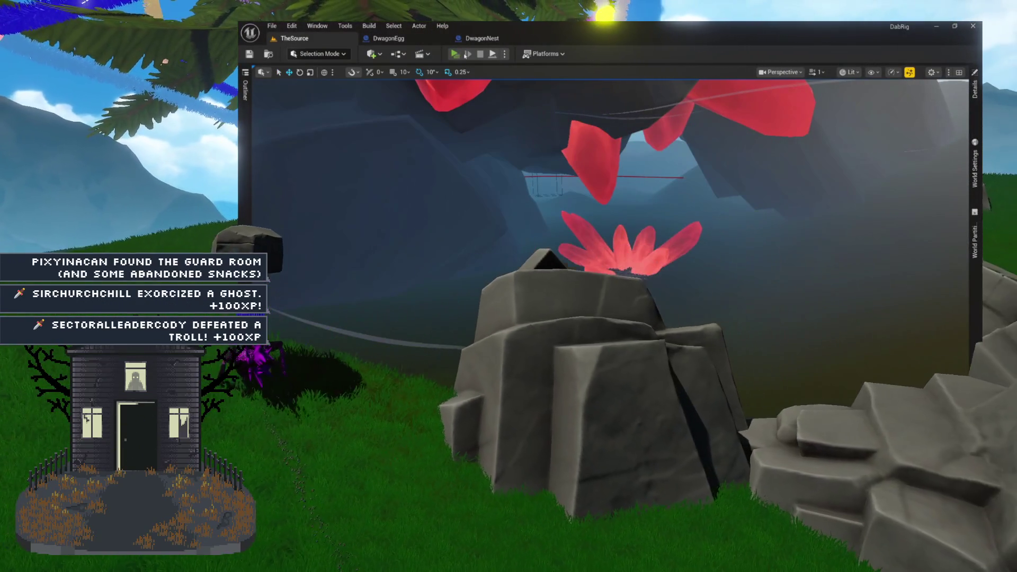
# - Play the level as a Standalone Game, test the !hatch command, then stop the preview
pyautogui.hotkey('alt', 'p')
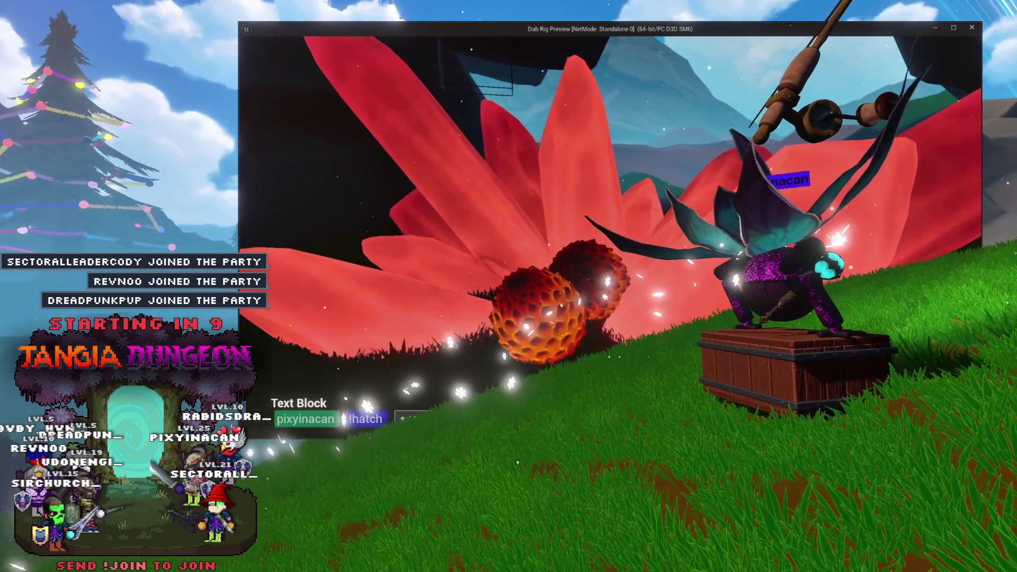
pyautogui.press('Escape')
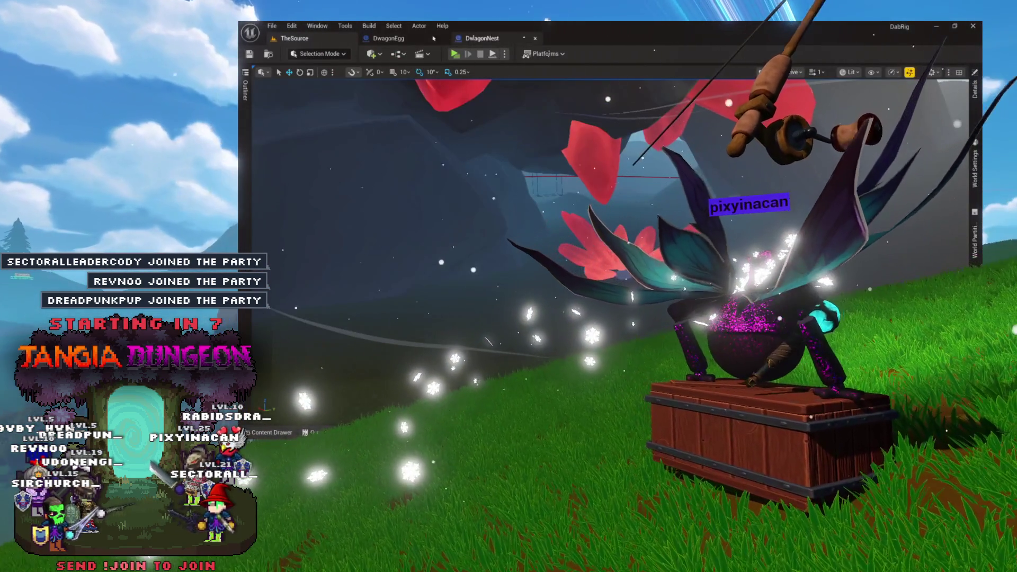
# - Flip between DwagonEgg and DwagonNest, then open the Hatch function from the HatchAll loop
pyautogui.click(421, 39)
pyautogui.click(480, 39)
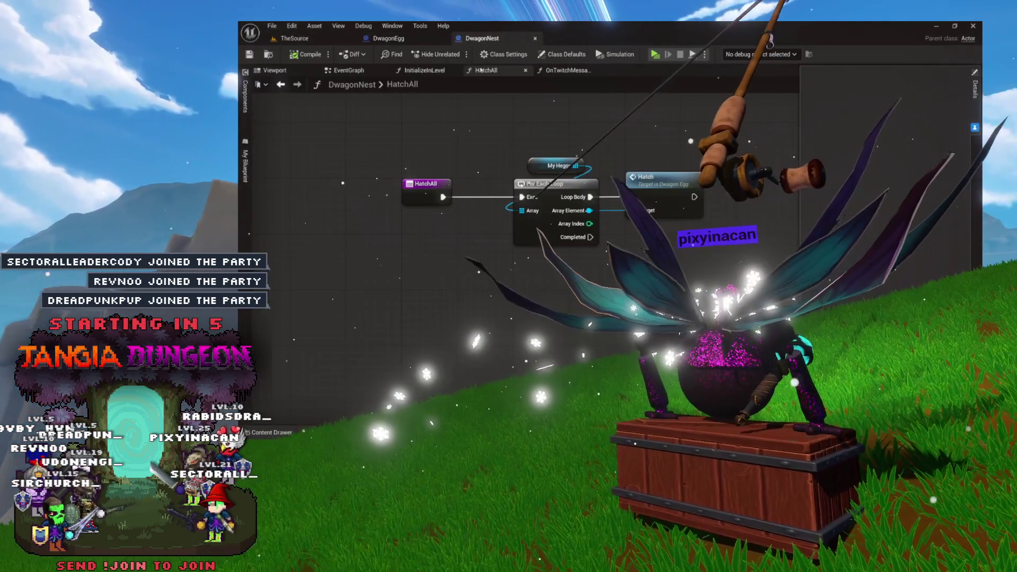
pyautogui.click(397, 39)
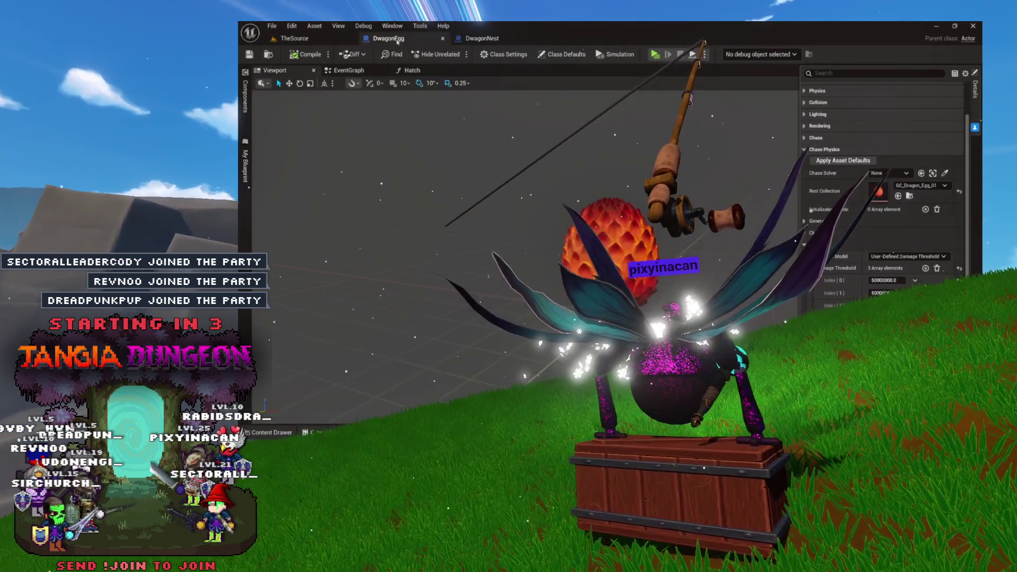
pyautogui.click(479, 38)
pyautogui.click(389, 38)
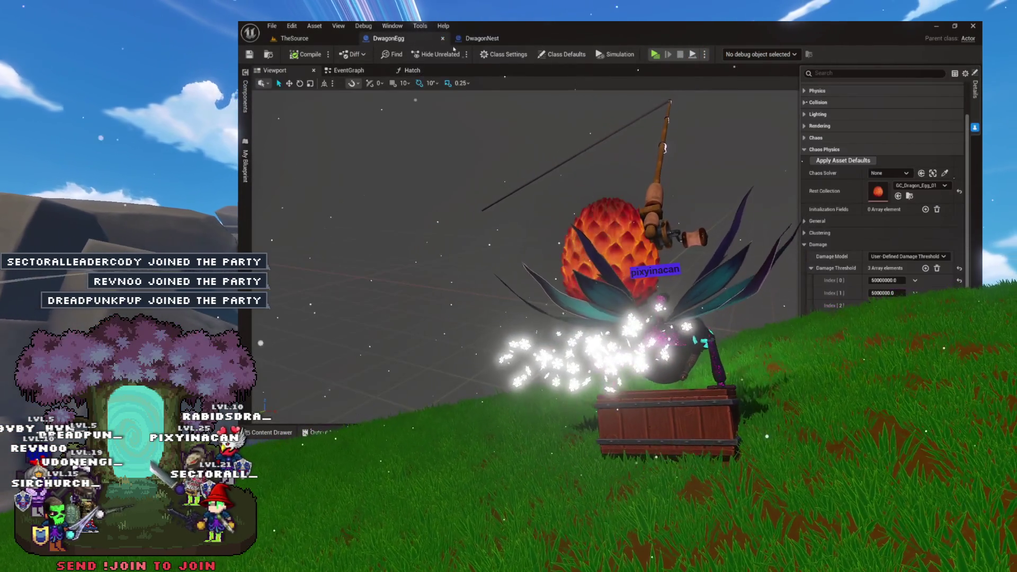
pyautogui.click(480, 38)
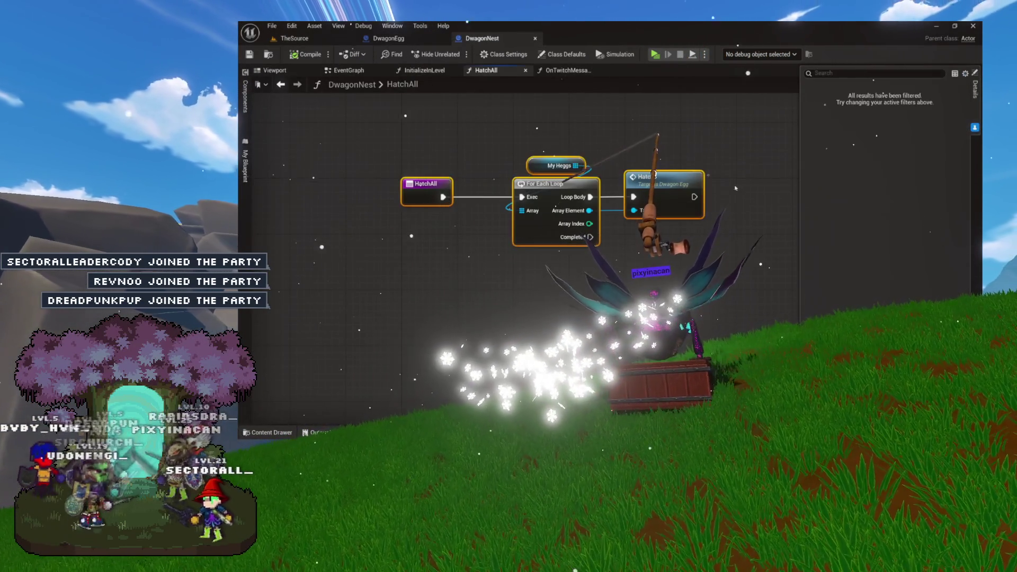
pyautogui.doubleClick(653, 178)
pyautogui.moveTo(365, 100); pyautogui.dragTo(673, 237)
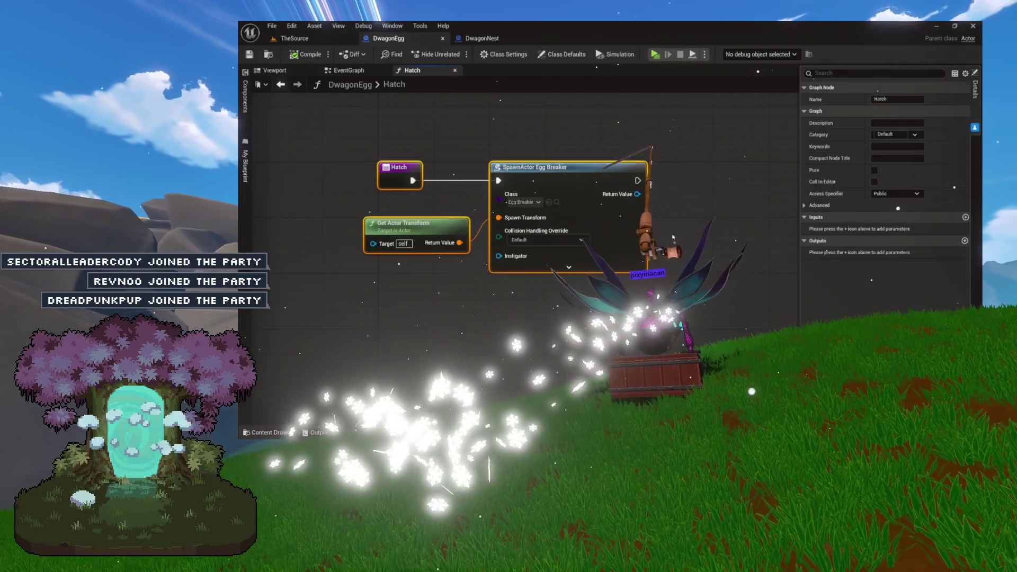
pyautogui.click(678, 231)
pyautogui.moveTo(565, 210); pyautogui.dragTo(537, 194)
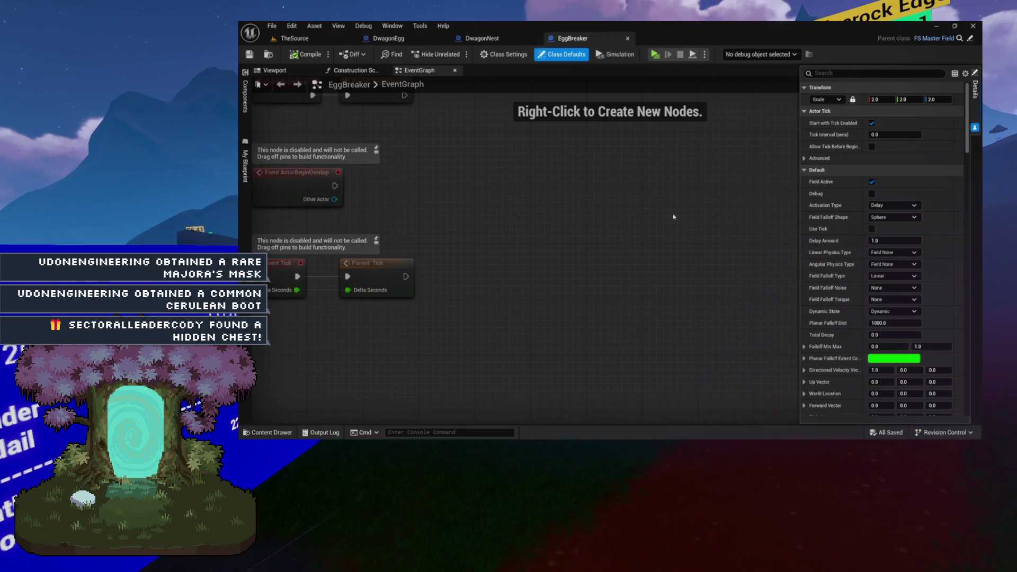
# - Switch EggBreaker to its Viewport, collapse Default, and select the Niagara component in the Components list
pyautogui.moveTo(672, 216)
pyautogui.mouseDown()
pyautogui.moveTo(570, 310)
pyautogui.moveTo(609, 287)
pyautogui.mouseUp()
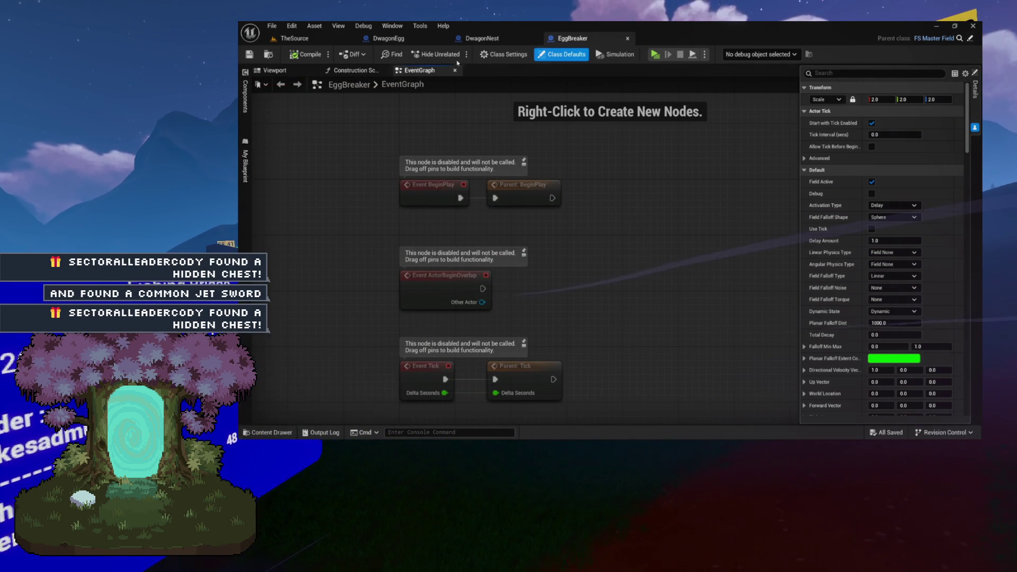
pyautogui.click(275, 73)
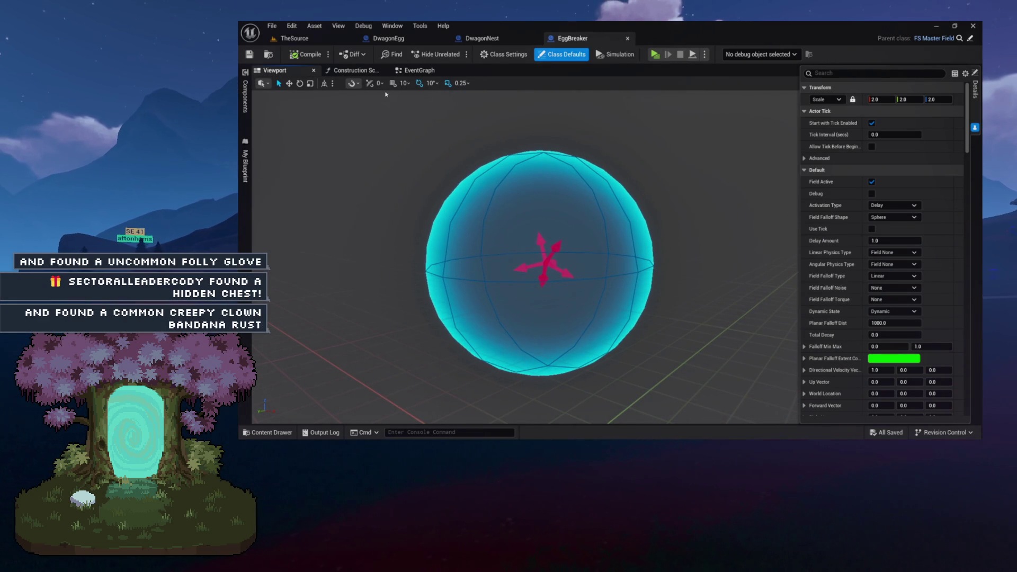
pyautogui.click(803, 170)
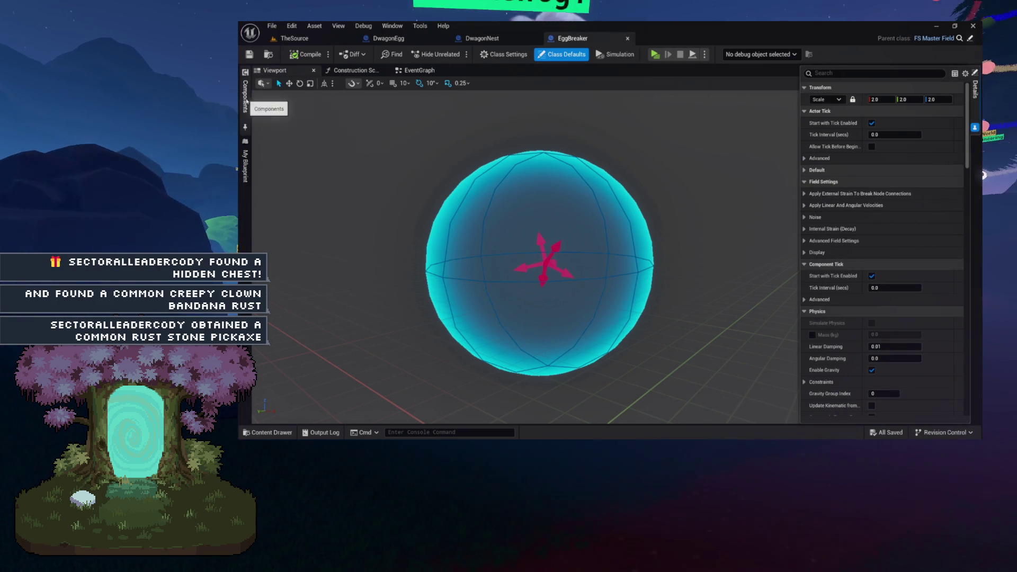
pyautogui.click(248, 130)
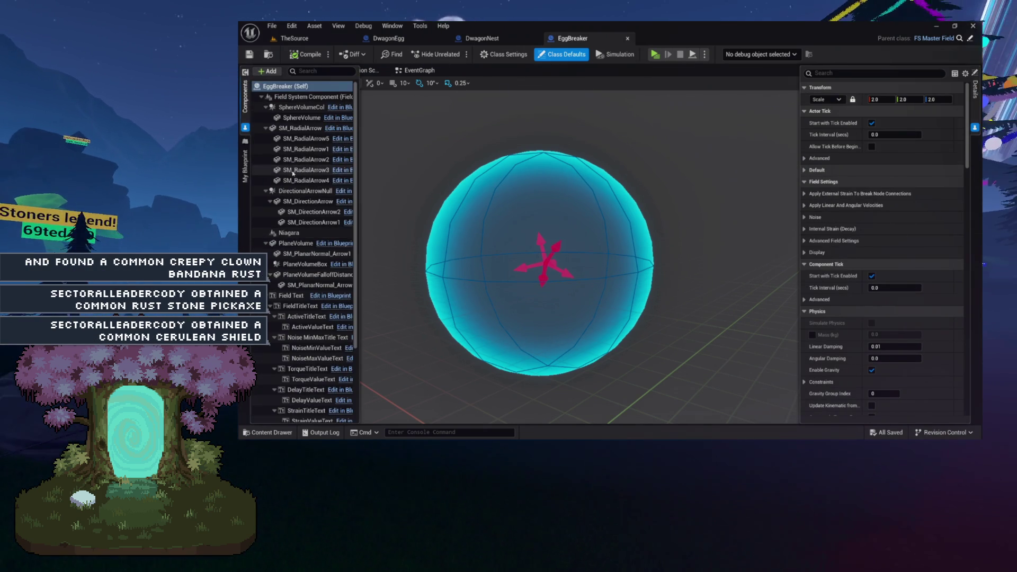
pyautogui.scroll(-3, 293, 173)
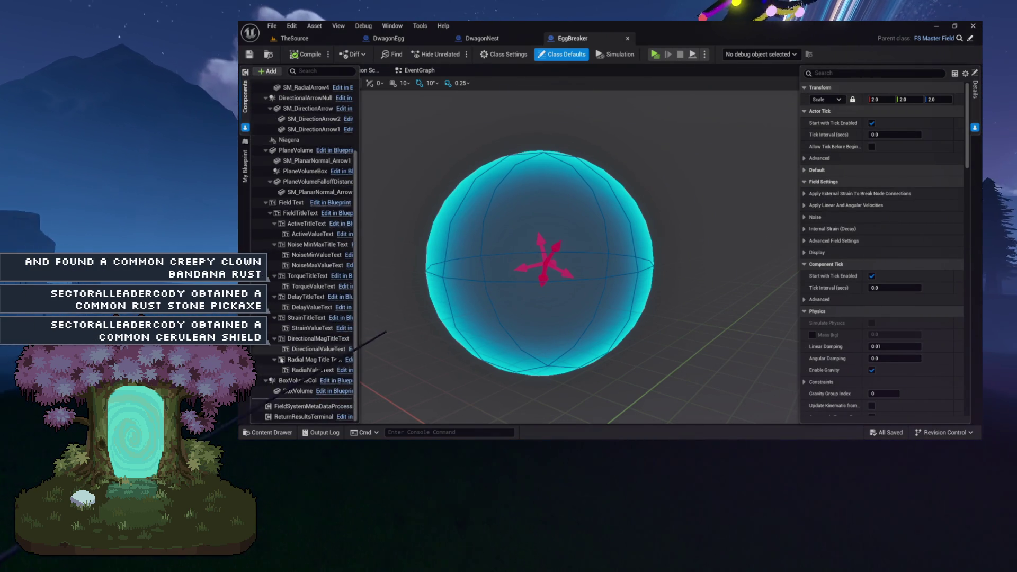
pyautogui.click(289, 140)
pyautogui.scroll(2, 297, 159)
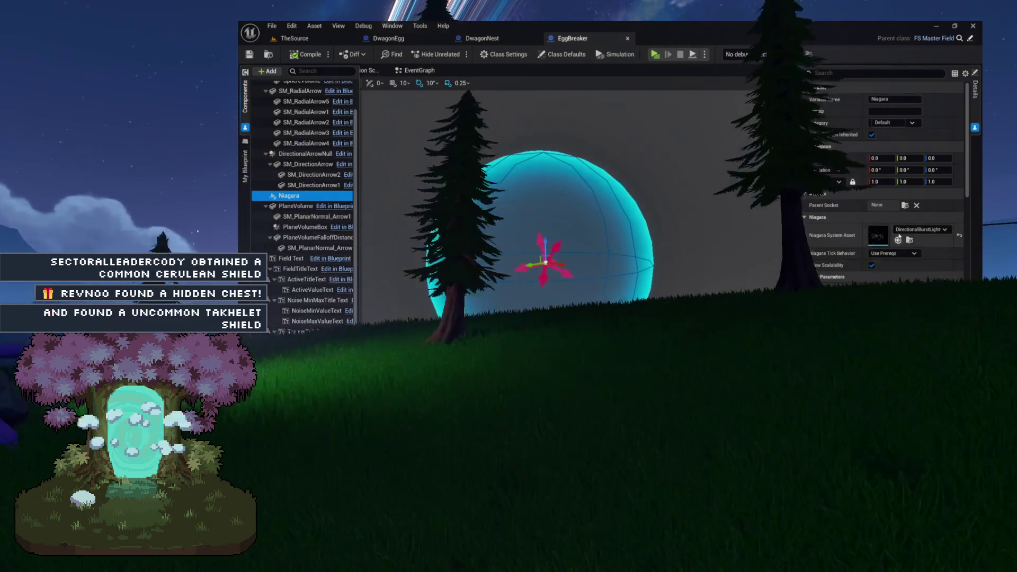
# - Set the Niagara System Asset to FountainLightweight, check the particles, and return to TheSource
pyautogui.click(917, 229)
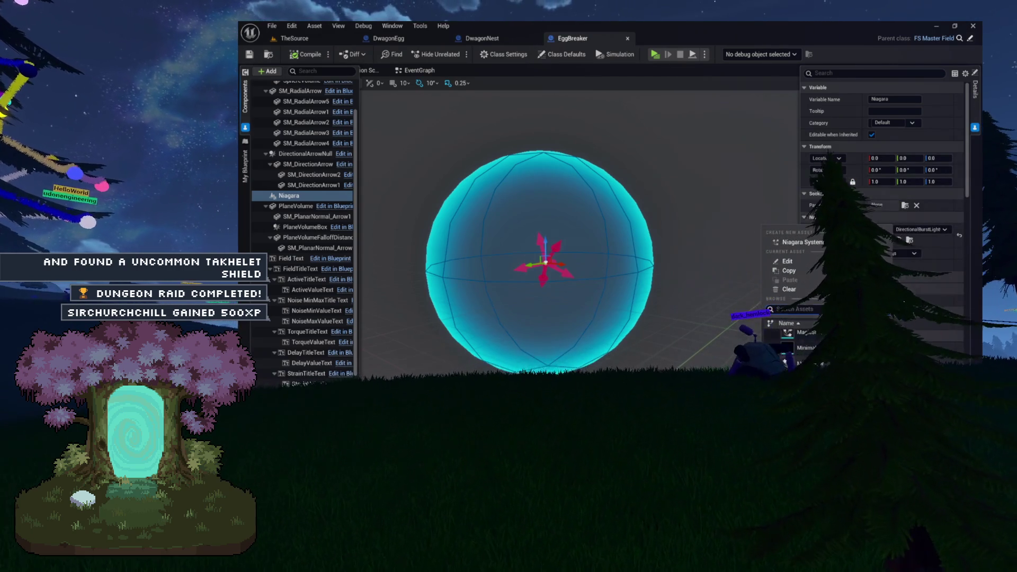
pyautogui.click(776, 337)
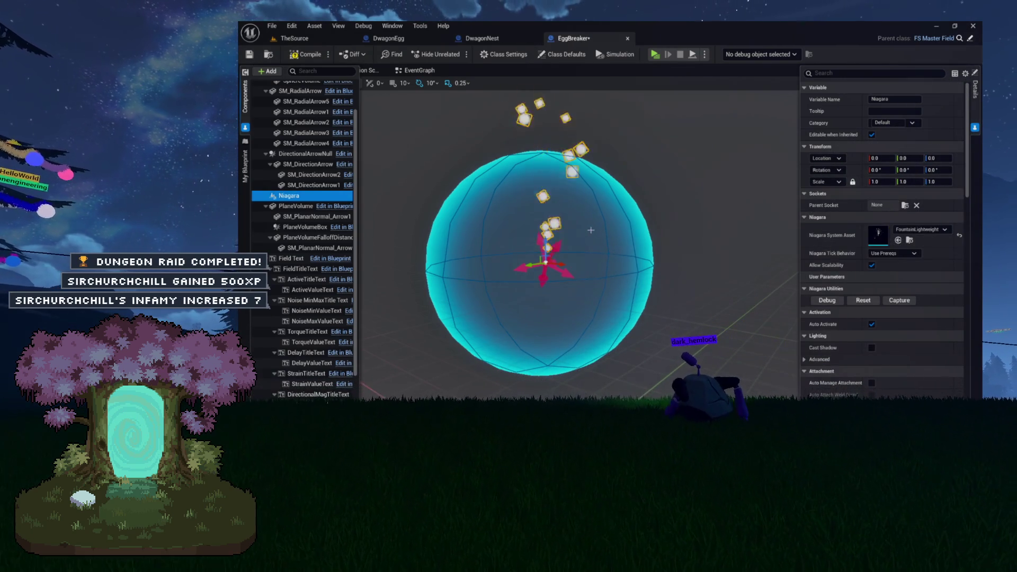
pyautogui.scroll(-5, 591, 230)
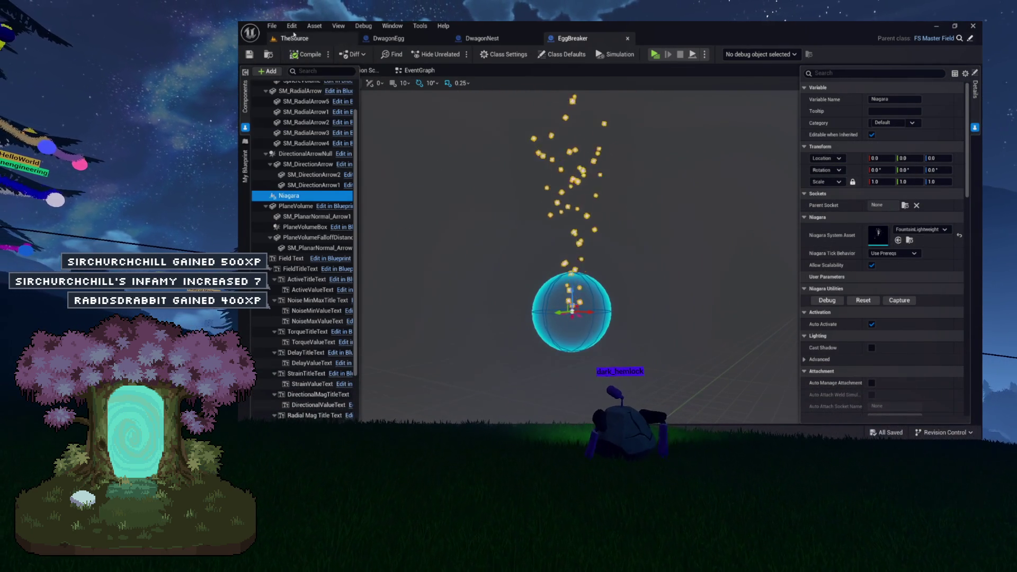
pyautogui.click(294, 37)
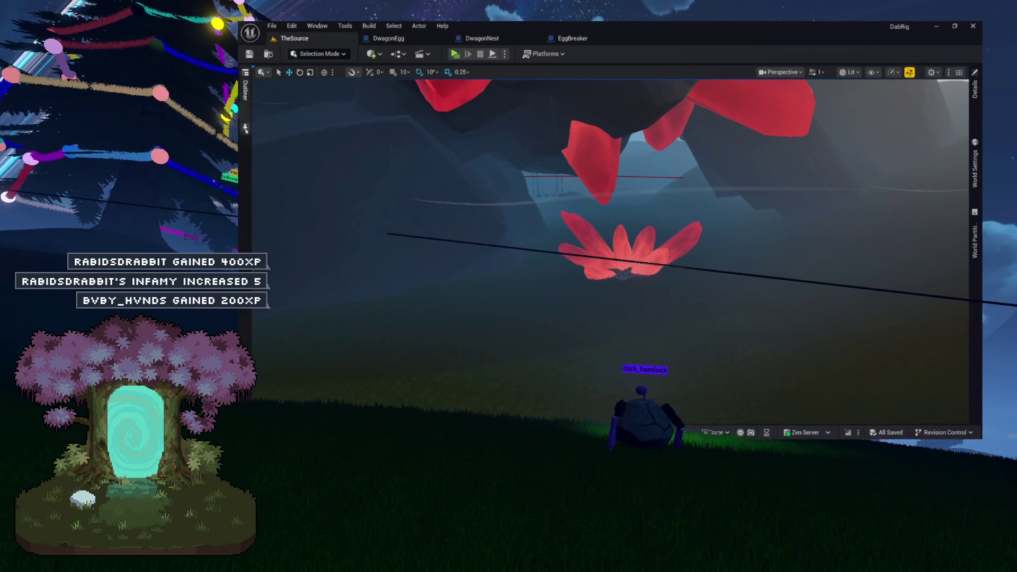
# - Collapse DiscoveryPoints in the Outliner, save TheSource, play-test the !hatch command, then stop play
pyautogui.click(245, 90)
pyautogui.click(270, 107)
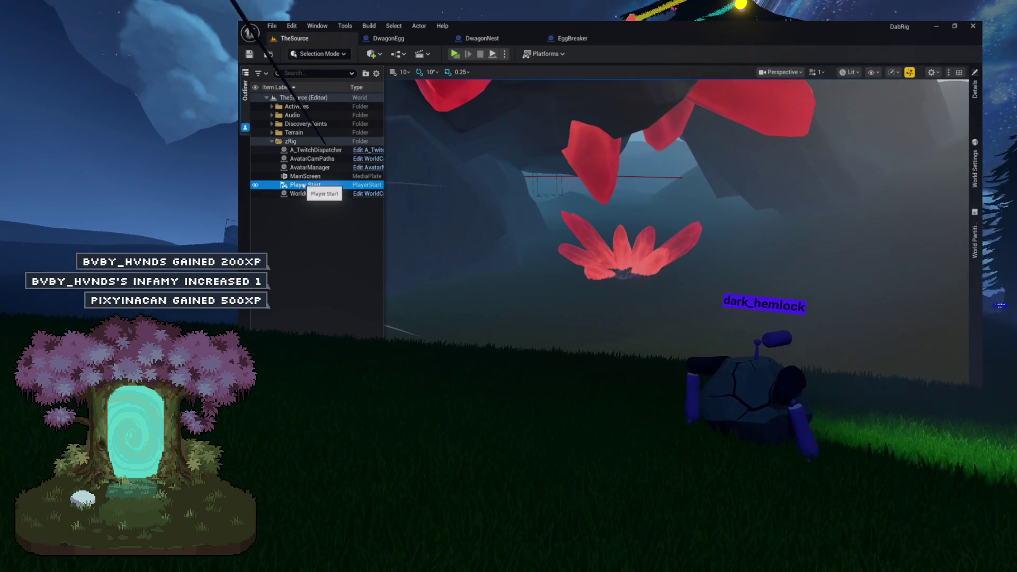
pyautogui.click(248, 55)
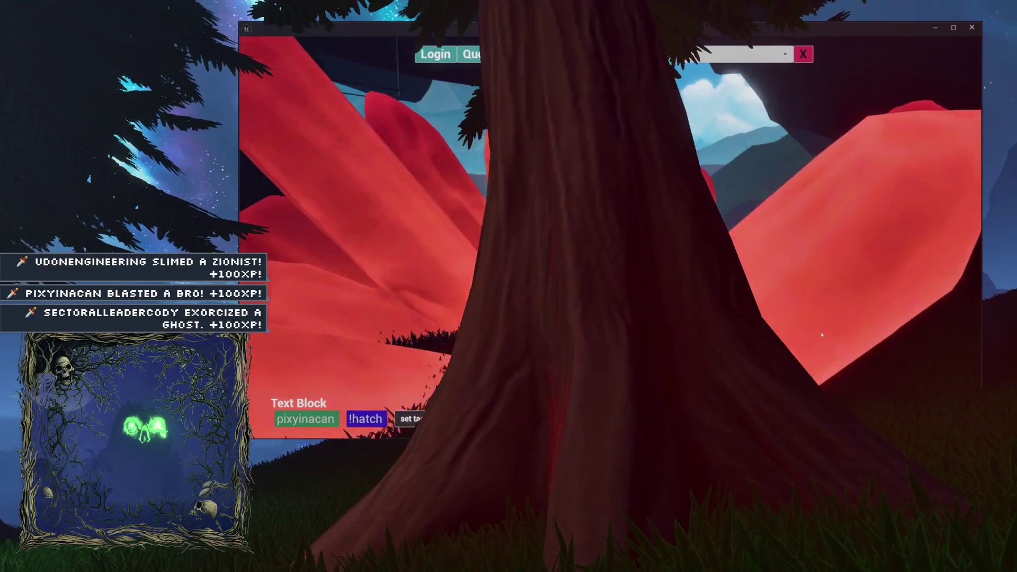
pyautogui.press('Escape')
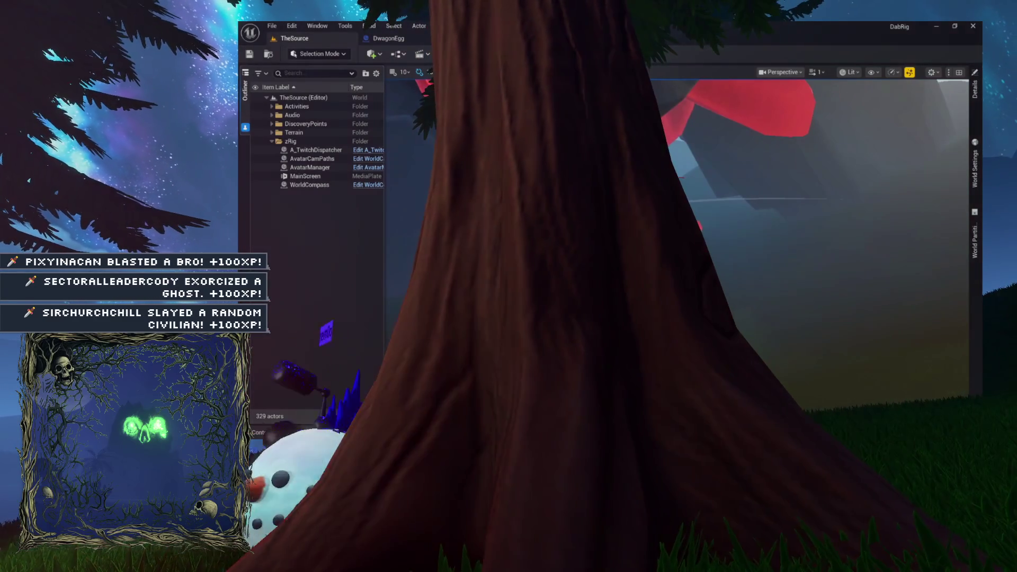
# - Cycle with Ctrl+Tab through the open blueprint tabs to DwagonNest's OnTwitchMessage graph
pyautogui.hotkey('ctrl', 'Tab')
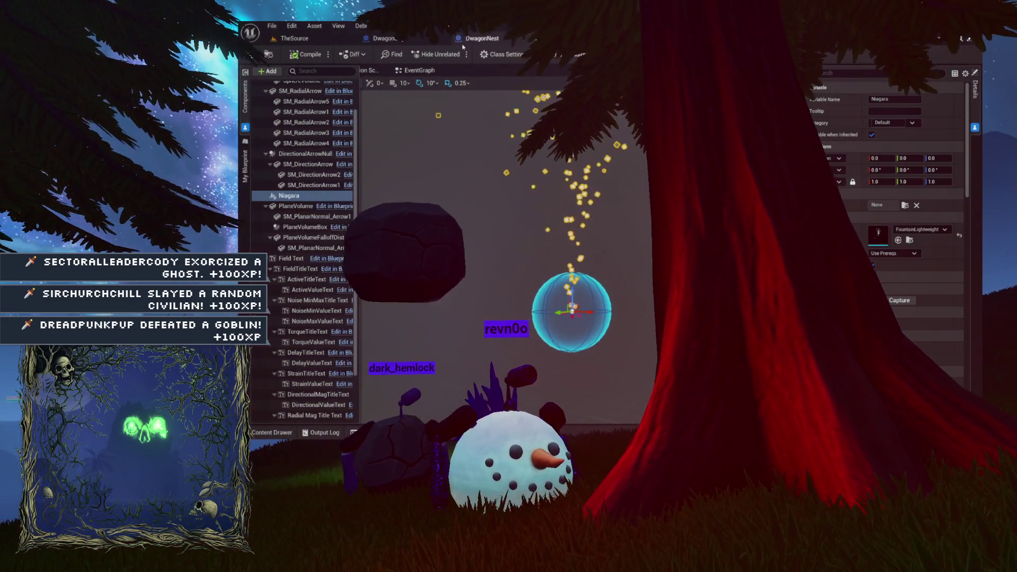
pyautogui.hotkey('ctrl', 'Tab')
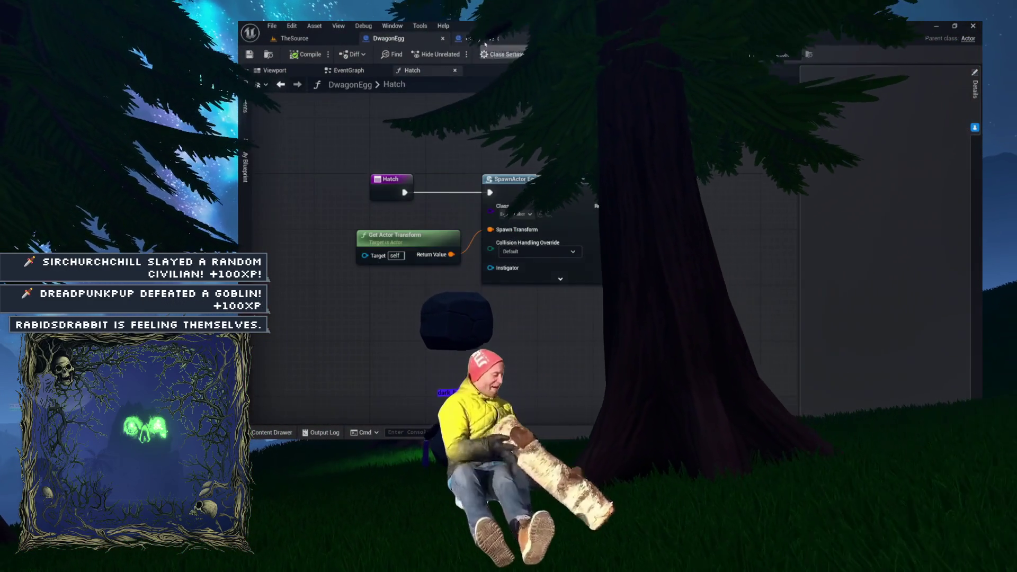
pyautogui.hotkey('ctrl', 'Tab')
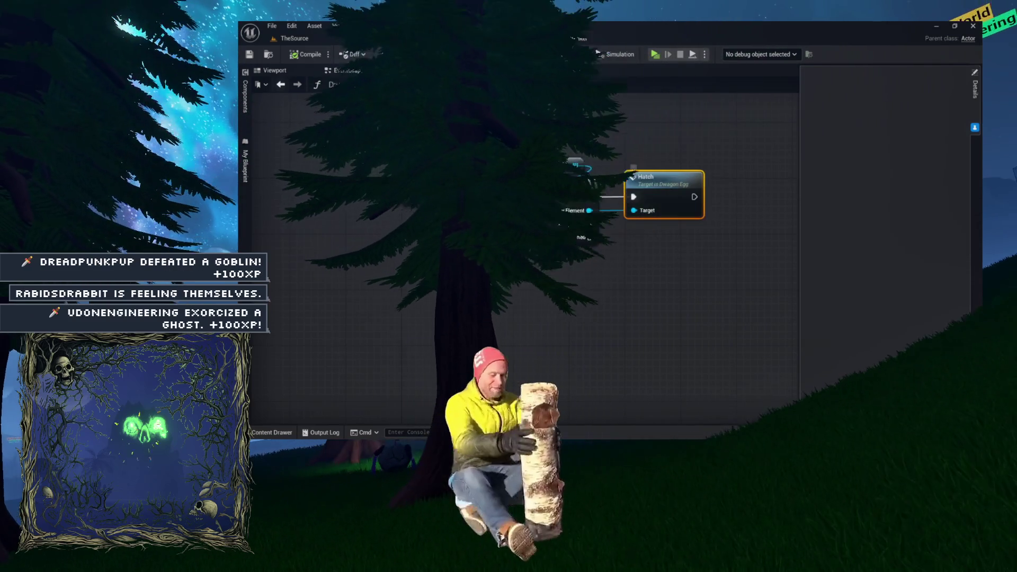
pyautogui.hotkey('ctrl', 'Tab')
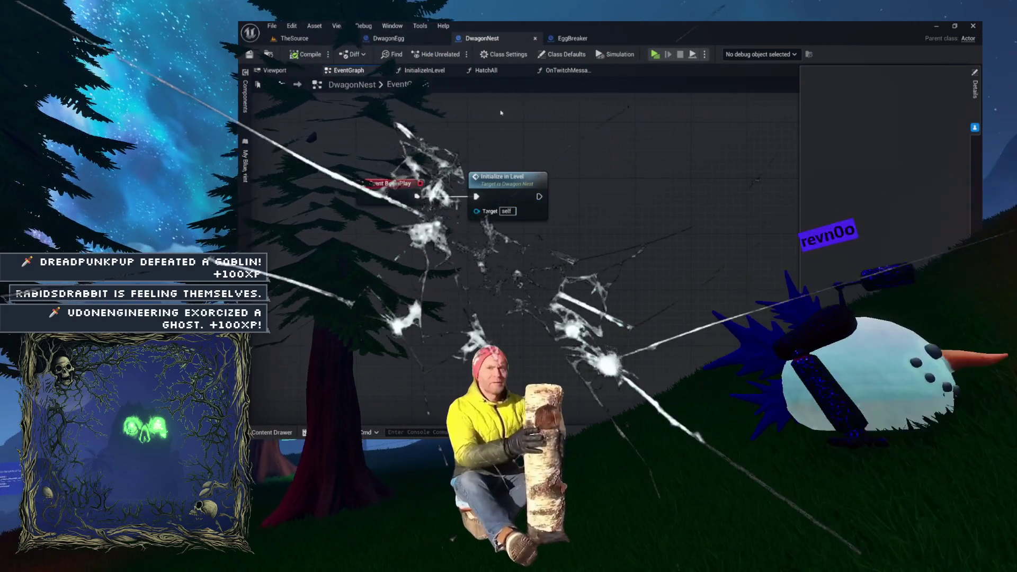
pyautogui.hotkey('ctrl', 'Tab')
pyautogui.moveTo(513, 159)
pyautogui.mouseDown()
pyautogui.moveTo(722, 143)
pyautogui.moveTo(647, 141)
pyautogui.mouseUp()
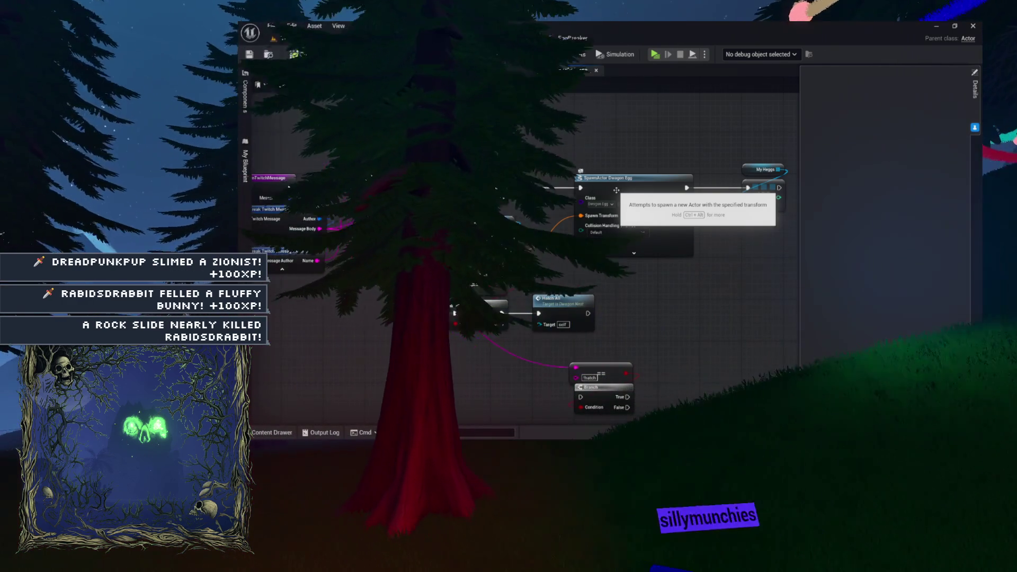
pyautogui.moveTo(609, 169)
pyautogui.mouseDown()
pyautogui.moveTo(577, 154)
pyautogui.moveTo(600, 149)
pyautogui.mouseUp()
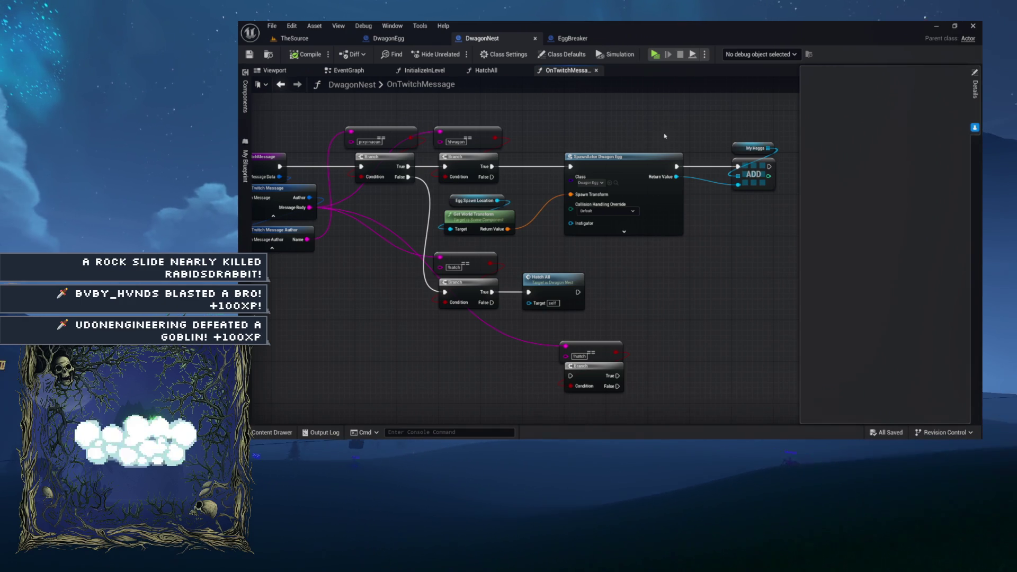
pyautogui.moveTo(640, 142); pyautogui.dragTo(591, 144)
pyautogui.moveTo(561, 194)
pyautogui.mouseDown()
pyautogui.moveTo(575, 159)
pyautogui.moveTo(638, 158)
pyautogui.mouseUp()
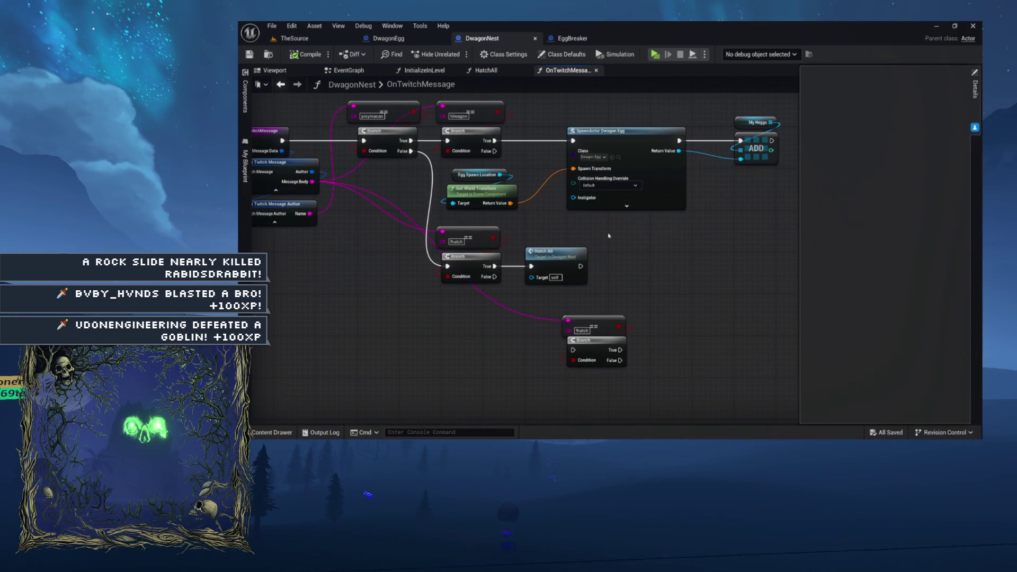
pyautogui.moveTo(541, 229); pyautogui.dragTo(436, 286)
pyautogui.scroll(2, 583, 249)
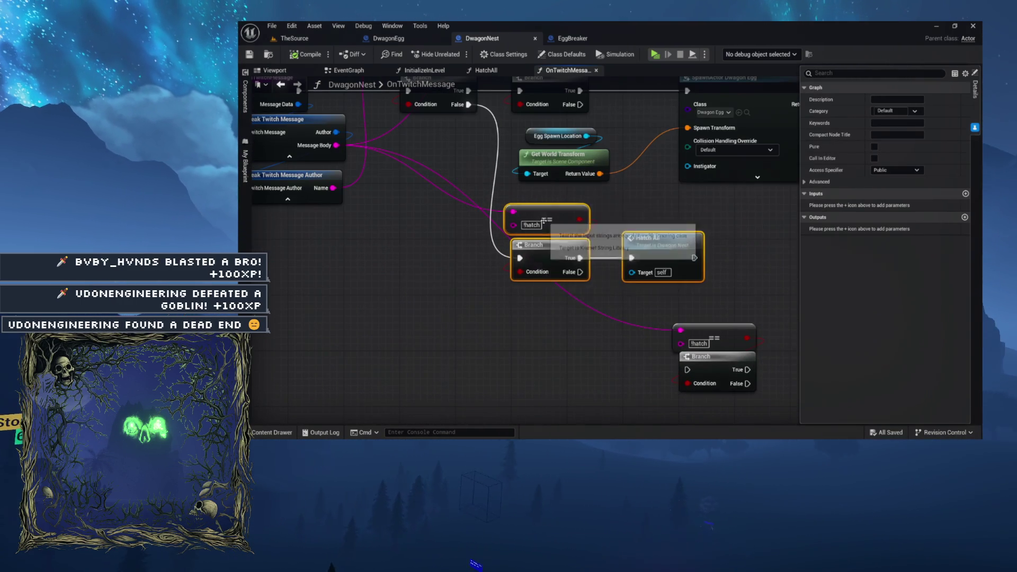
pyautogui.moveTo(634, 235); pyautogui.dragTo(611, 238)
pyautogui.moveTo(559, 258); pyautogui.dragTo(609, 252)
pyautogui.write('print')
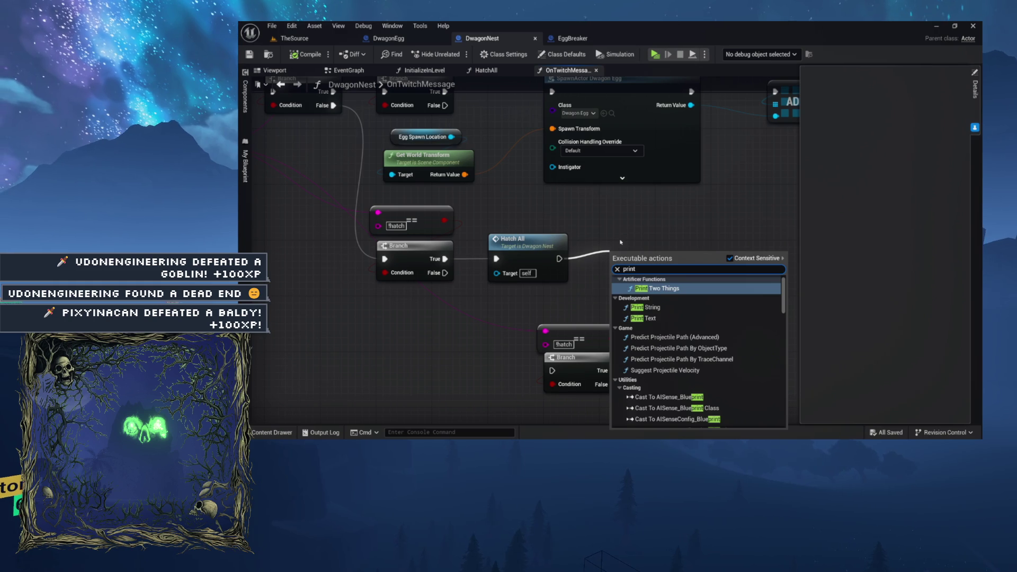
# - Add Print Two Things after Hatch All, with Self as Actor and texts 'AM I' and 'EVEN HAPPENING?????'
pyautogui.press('Return')
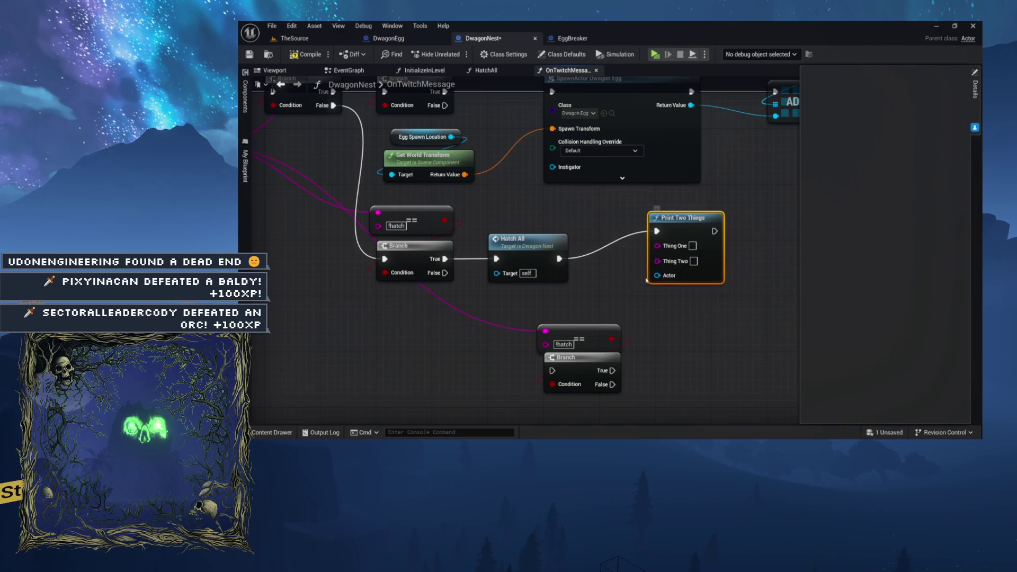
pyautogui.moveTo(596, 289); pyautogui.dragTo(579, 290)
pyautogui.write('f')
pyautogui.press('Return')
pyautogui.write('EVEN HAPPENING')
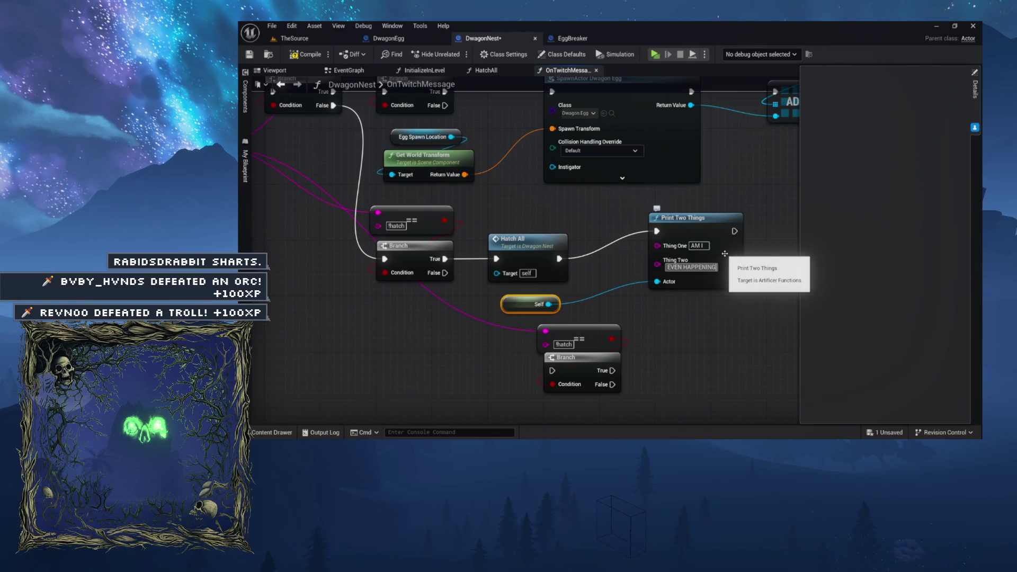
pyautogui.write('?????')
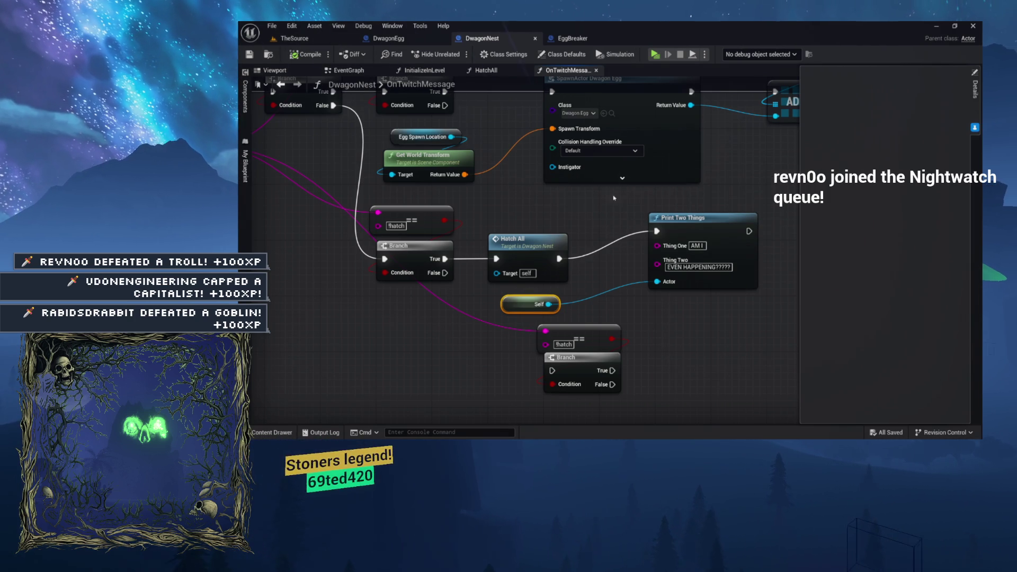
pyautogui.moveTo(601, 292)
pyautogui.mouseDown()
pyautogui.moveTo(543, 300)
pyautogui.moveTo(420, 367)
pyautogui.mouseUp()
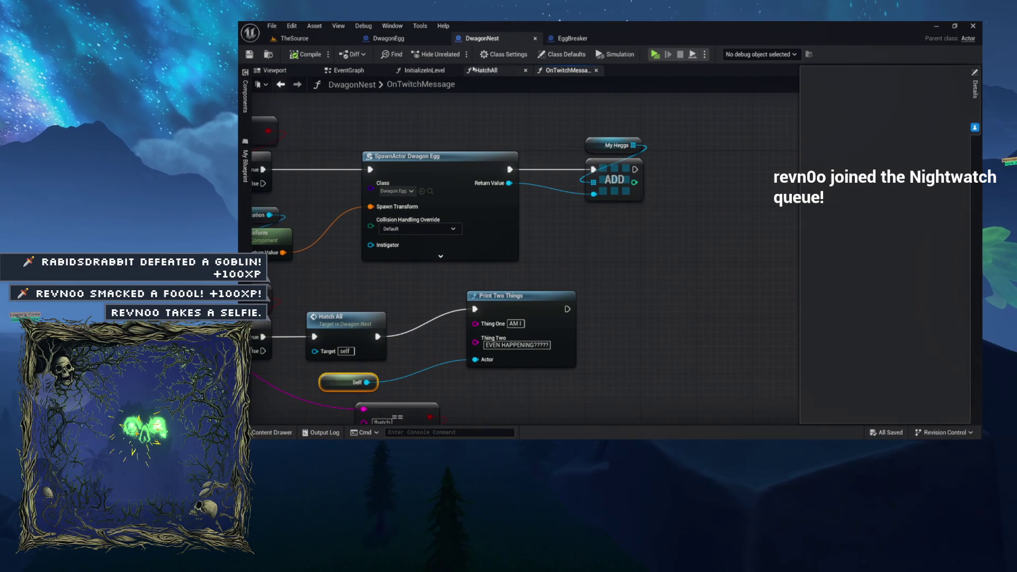
pyautogui.click(325, 40)
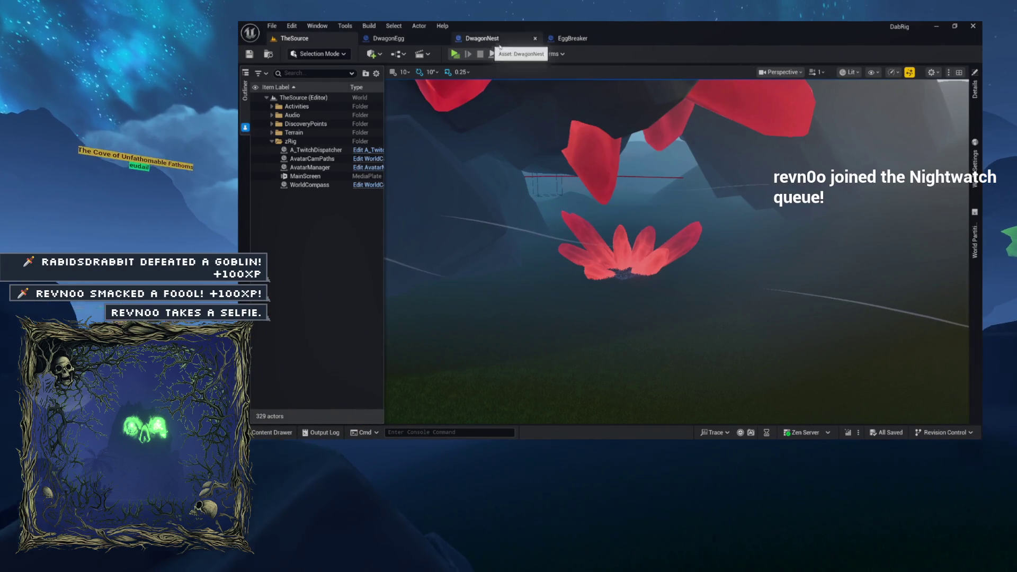
pyautogui.moveTo(659, 205)
pyautogui.mouseDown()
pyautogui.moveTo(710, 217)
pyautogui.moveTo(598, 72)
pyautogui.mouseUp()
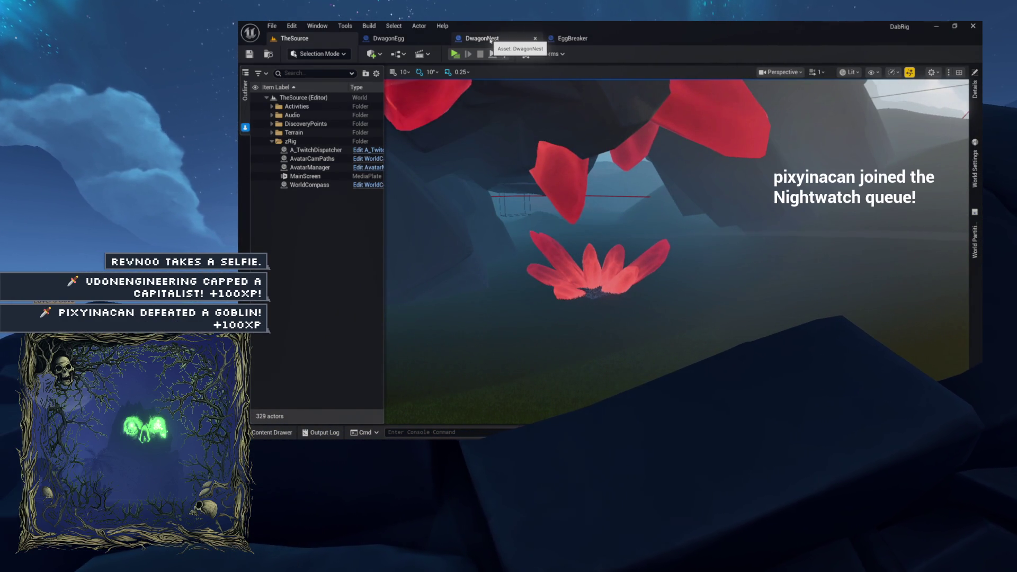
pyautogui.click(462, 40)
pyautogui.moveTo(341, 119)
pyautogui.mouseDown()
pyautogui.moveTo(524, 120)
pyautogui.moveTo(637, 149)
pyautogui.moveTo(726, 154)
pyautogui.mouseUp()
pyautogui.moveTo(473, 222)
pyautogui.mouseDown()
pyautogui.moveTo(410, 193)
pyautogui.moveTo(470, 170)
pyautogui.mouseUp()
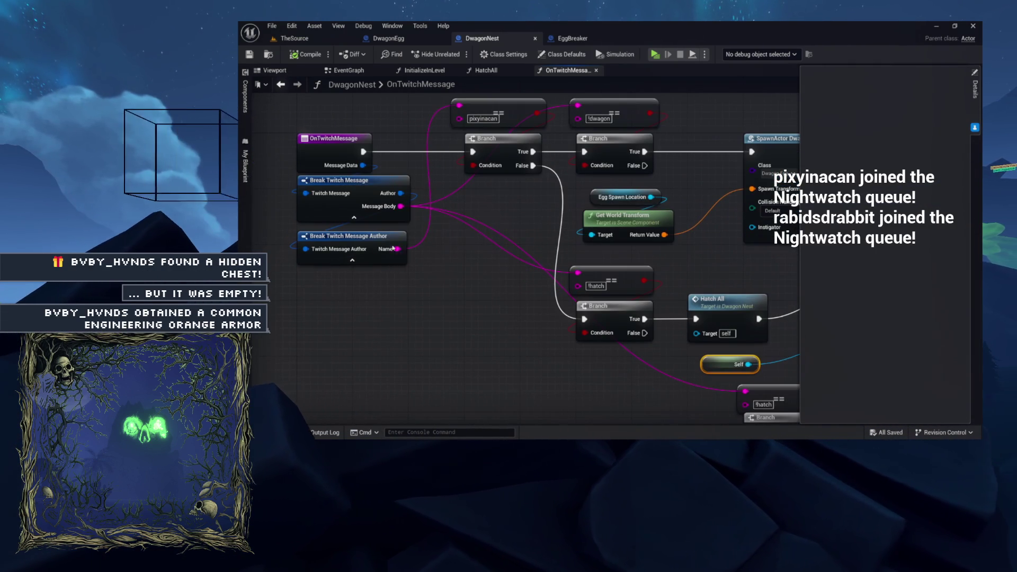
# - Add a String Contains node from the Twitch Message Body output
pyautogui.moveTo(399, 207); pyautogui.dragTo(465, 212)
pyautogui.write('contain')
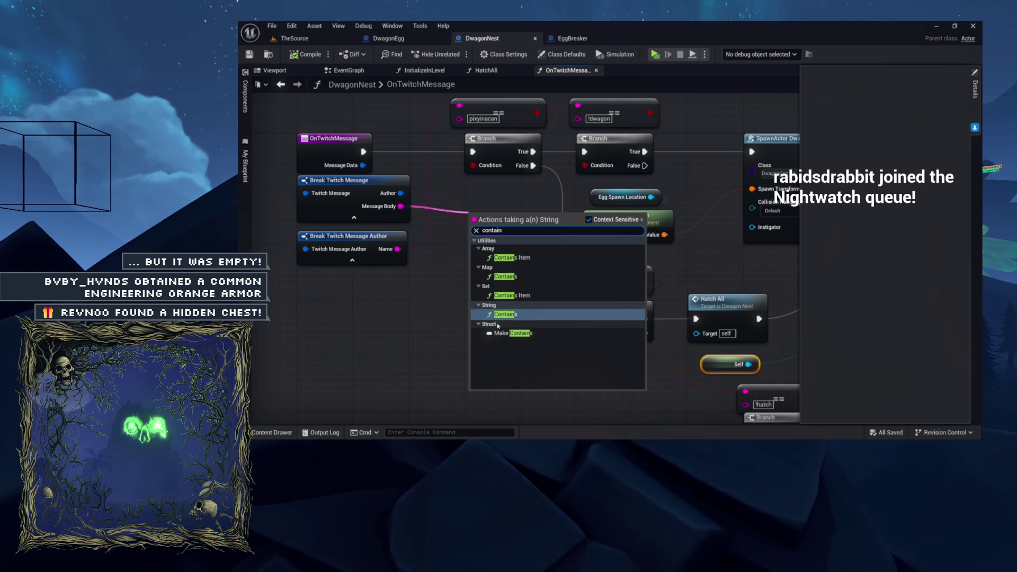
pyautogui.click(503, 315)
pyautogui.moveTo(487, 215); pyautogui.dragTo(431, 349)
pyautogui.moveTo(468, 235)
pyautogui.mouseDown()
pyautogui.moveTo(471, 320)
pyautogui.moveTo(471, 229)
pyautogui.mouseUp()
pyautogui.moveTo(439, 356)
pyautogui.mouseDown()
pyautogui.moveTo(440, 289)
pyautogui.moveTo(439, 345)
pyautogui.moveTo(531, 115)
pyautogui.moveTo(538, 158)
pyautogui.moveTo(534, 149)
pyautogui.moveTo(522, 171)
pyautogui.mouseUp()
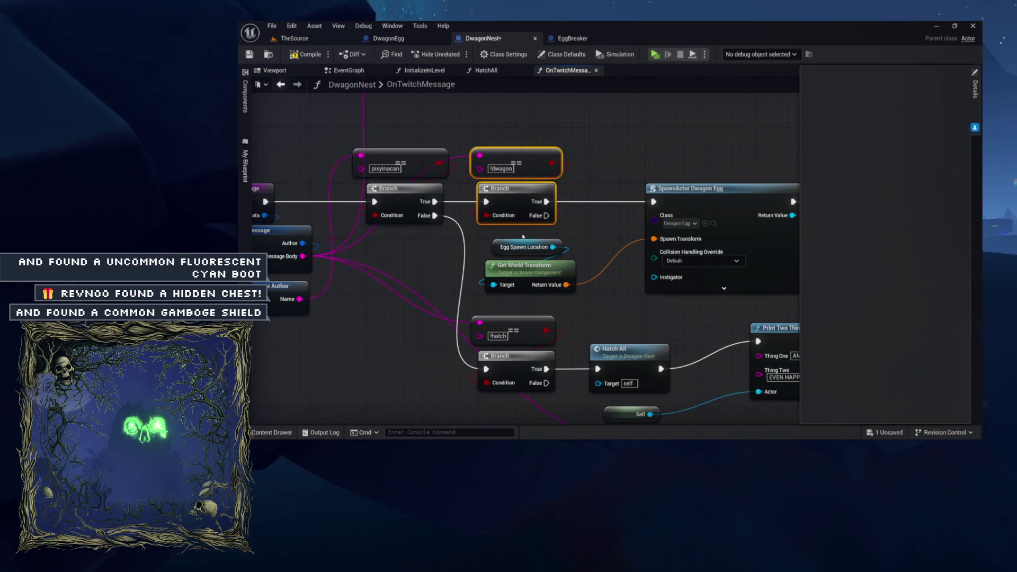
# - Place the Contains node beside the !hatch equality check
pyautogui.moveTo(470, 210)
pyautogui.mouseDown()
pyautogui.moveTo(442, 144)
pyautogui.moveTo(510, 120)
pyautogui.mouseUp()
pyautogui.moveTo(498, 227)
pyautogui.mouseDown()
pyautogui.moveTo(604, 302)
pyautogui.moveTo(541, 215)
pyautogui.moveTo(580, 210)
pyautogui.mouseUp()
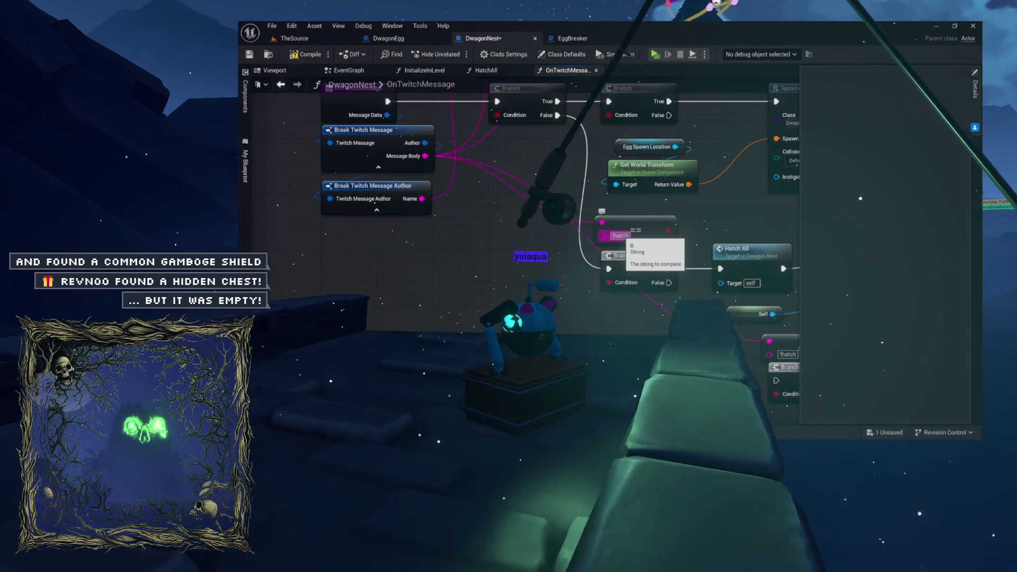
pyautogui.click(612, 226)
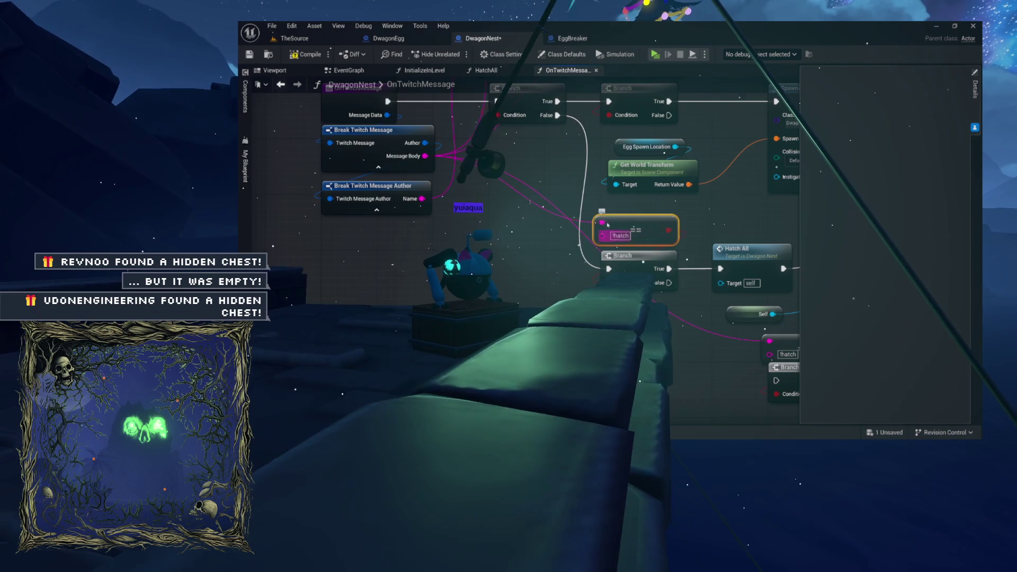
pyautogui.moveTo(503, 195); pyautogui.dragTo(565, 225)
pyautogui.moveTo(676, 232)
pyautogui.mouseDown()
pyautogui.moveTo(587, 284)
pyautogui.moveTo(574, 125)
pyautogui.moveTo(547, 122)
pyautogui.mouseUp()
pyautogui.moveTo(547, 318); pyautogui.dragTo(537, 112)
pyautogui.moveTo(382, 403)
pyautogui.mouseDown()
pyautogui.moveTo(390, 329)
pyautogui.moveTo(421, 243)
pyautogui.mouseUp()
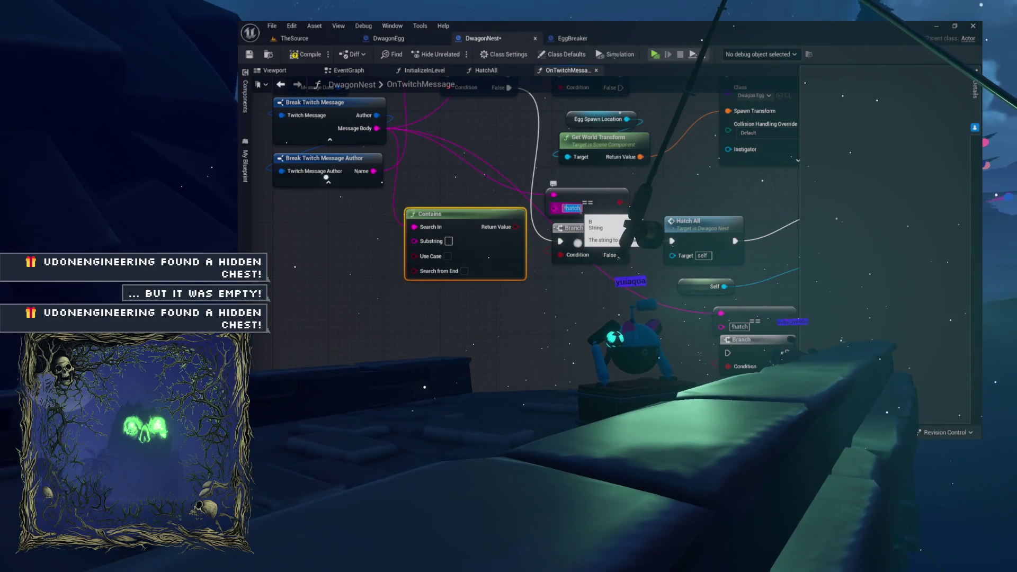
# - Move '!hatch' into the Contains Substring, wire it to the hatch Branch, and delete the == node
pyautogui.hotkey('ctrl', 'x')
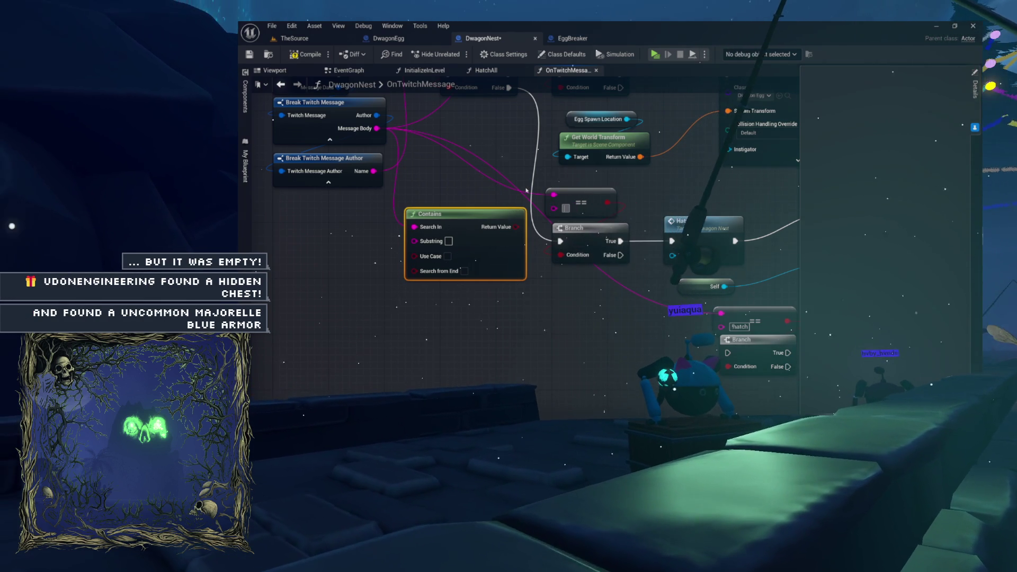
pyautogui.click(449, 241)
pyautogui.hotkey('ctrl', 'v')
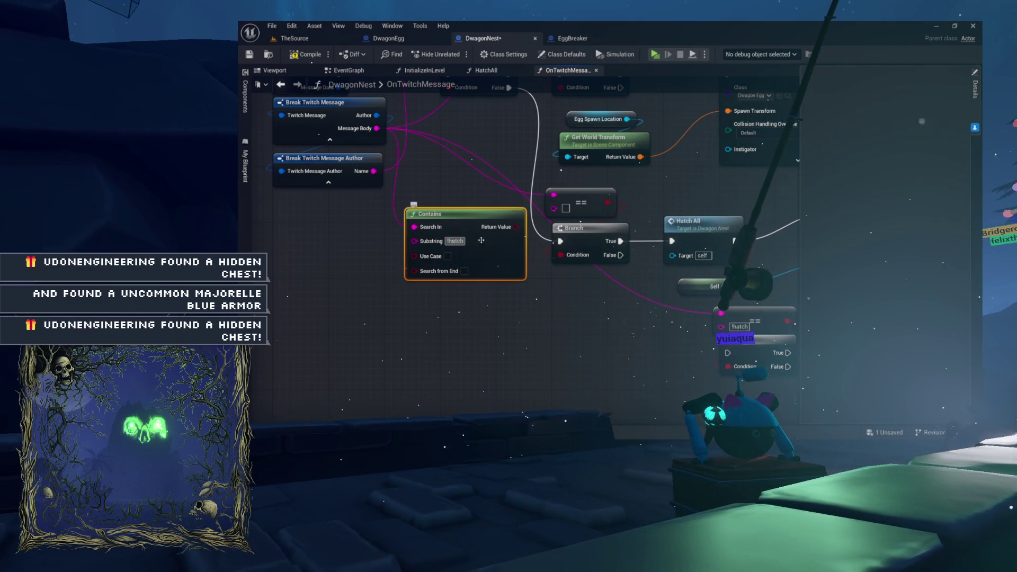
pyautogui.moveTo(516, 226)
pyautogui.mouseDown()
pyautogui.moveTo(565, 237)
pyautogui.moveTo(560, 254)
pyautogui.mouseUp()
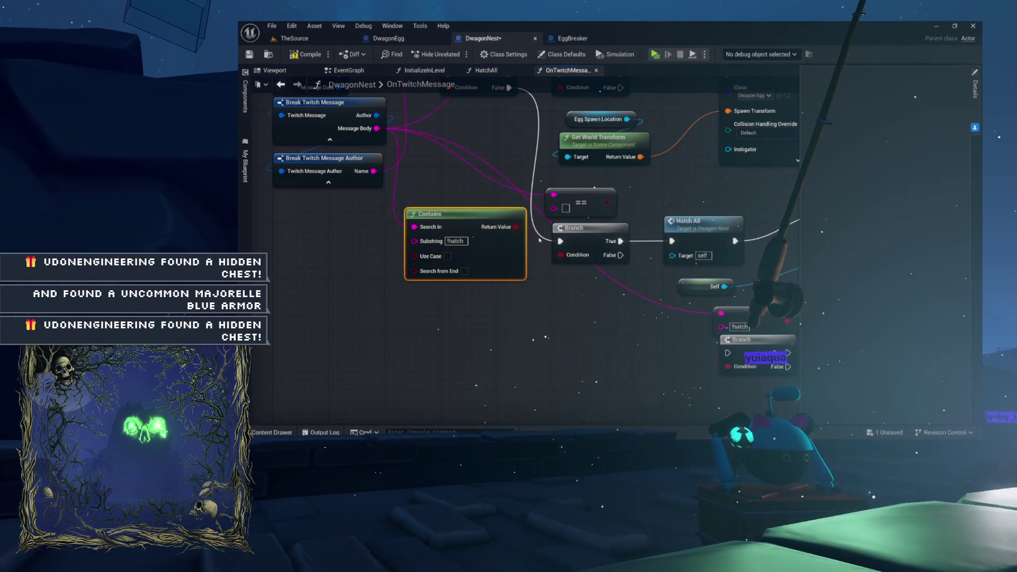
pyautogui.press('Delete')
pyautogui.moveTo(604, 202)
pyautogui.mouseDown()
pyautogui.moveTo(636, 244)
pyautogui.moveTo(609, 297)
pyautogui.moveTo(572, 310)
pyautogui.mouseUp()
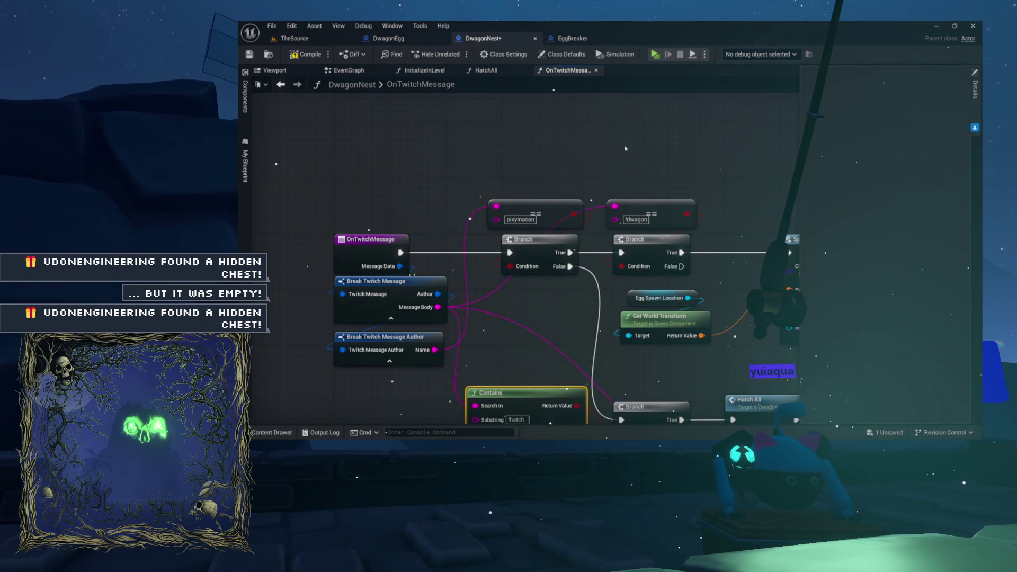
# - Position a Contains node at the !dwagon check, next to its Branch
pyautogui.moveTo(692, 150); pyautogui.dragTo(741, 115)
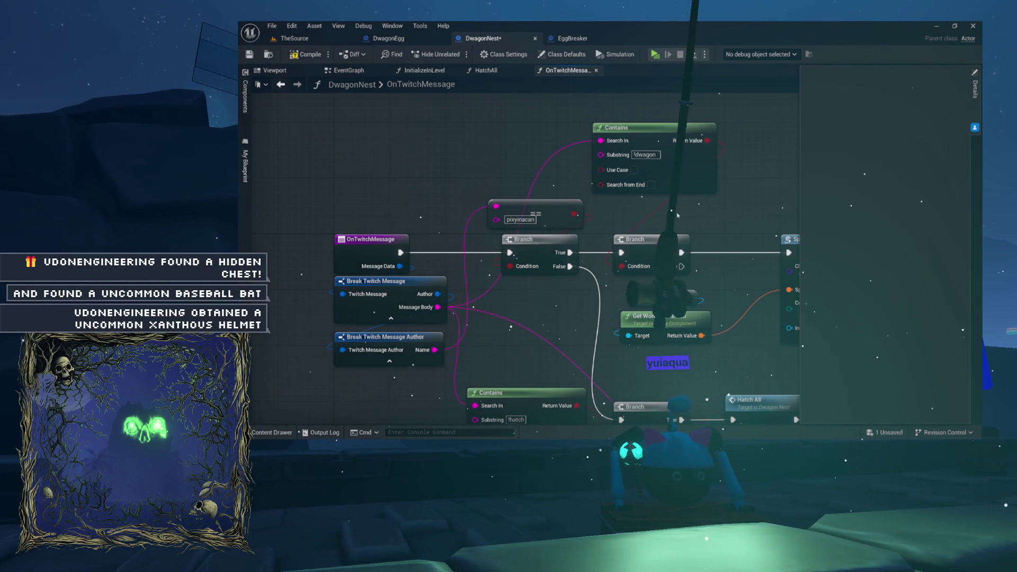
pyautogui.moveTo(684, 185); pyautogui.dragTo(676, 228)
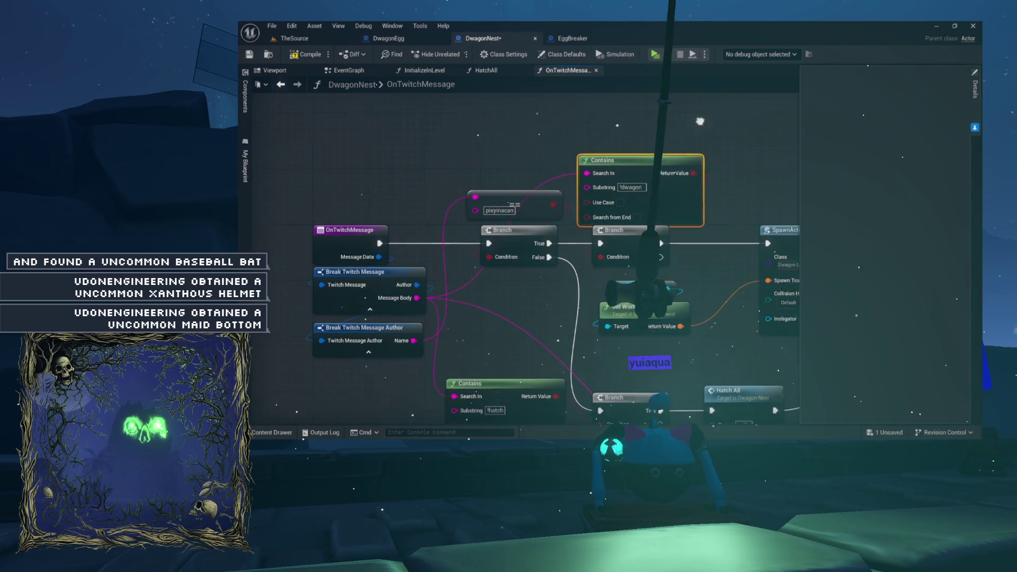
pyautogui.keyDown('shift'); pyautogui.click(552, 199); pyautogui.keyUp('shift')
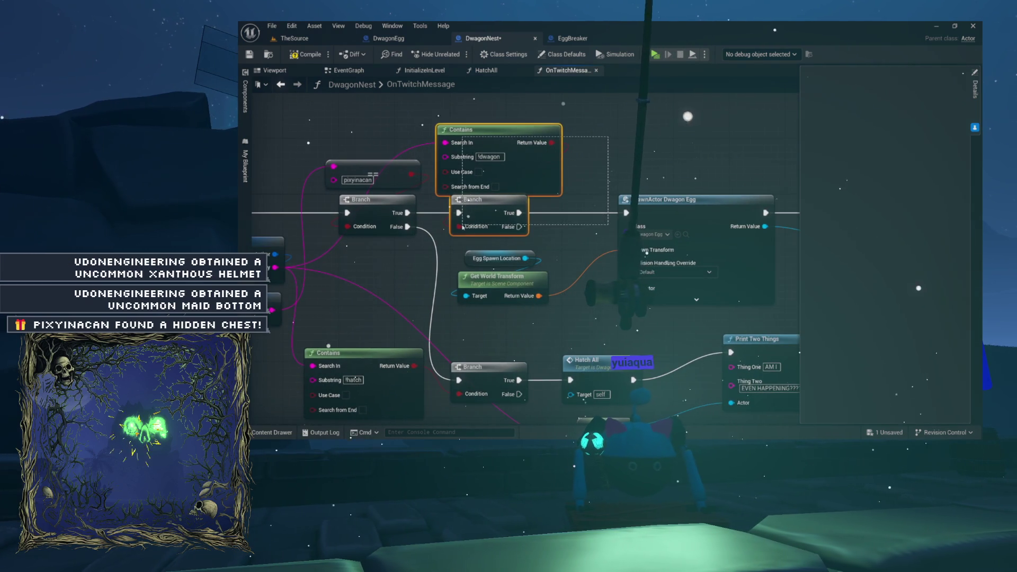
pyautogui.moveTo(472, 220); pyautogui.dragTo(444, 181)
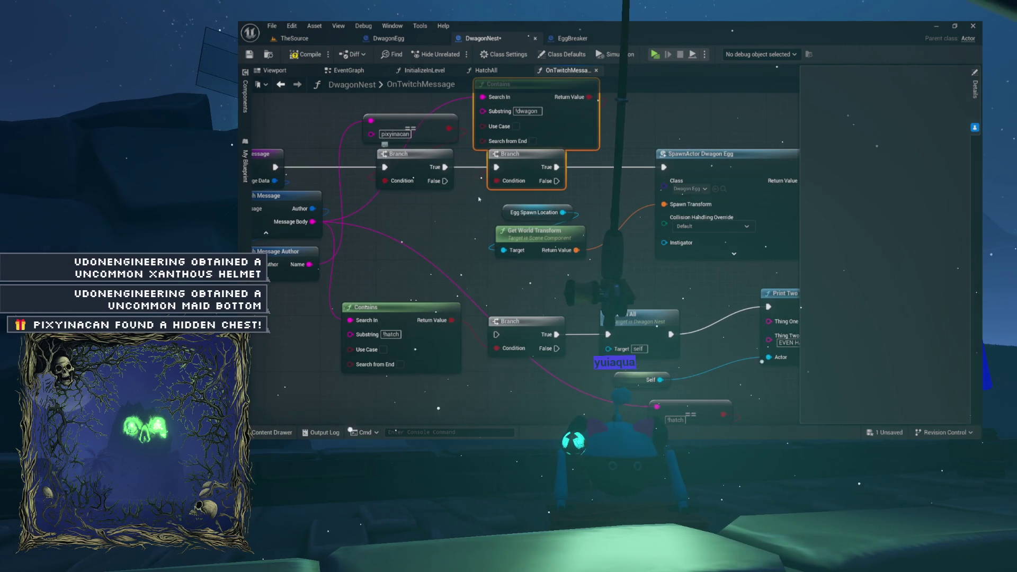
pyautogui.scroll(-3, 478, 199)
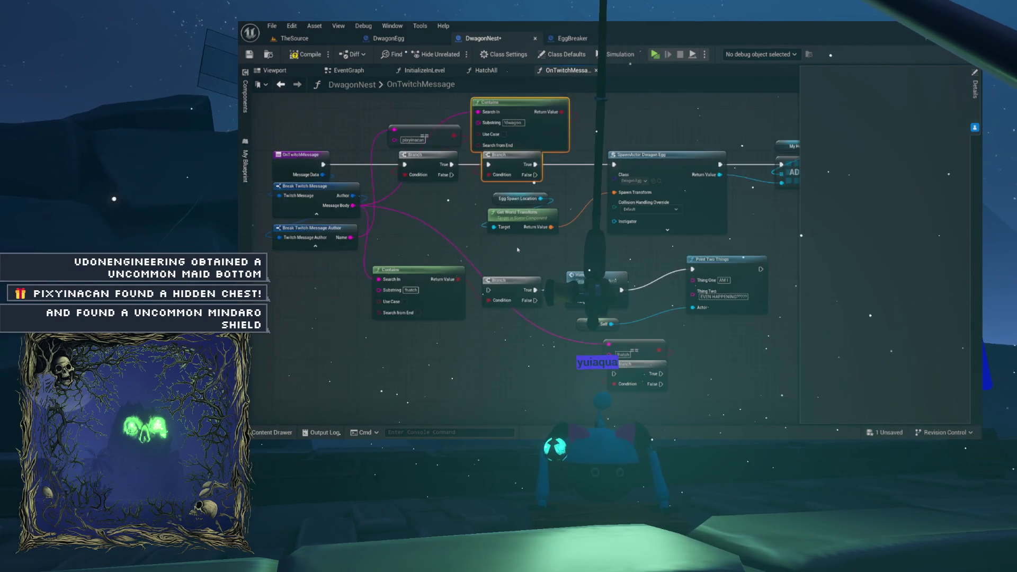
pyautogui.scroll(-2, 518, 250)
# - Connect the first Branch's False output to the hatch Branch, shifting the hatch nodes left
pyautogui.moveTo(684, 351); pyautogui.dragTo(684, 352)
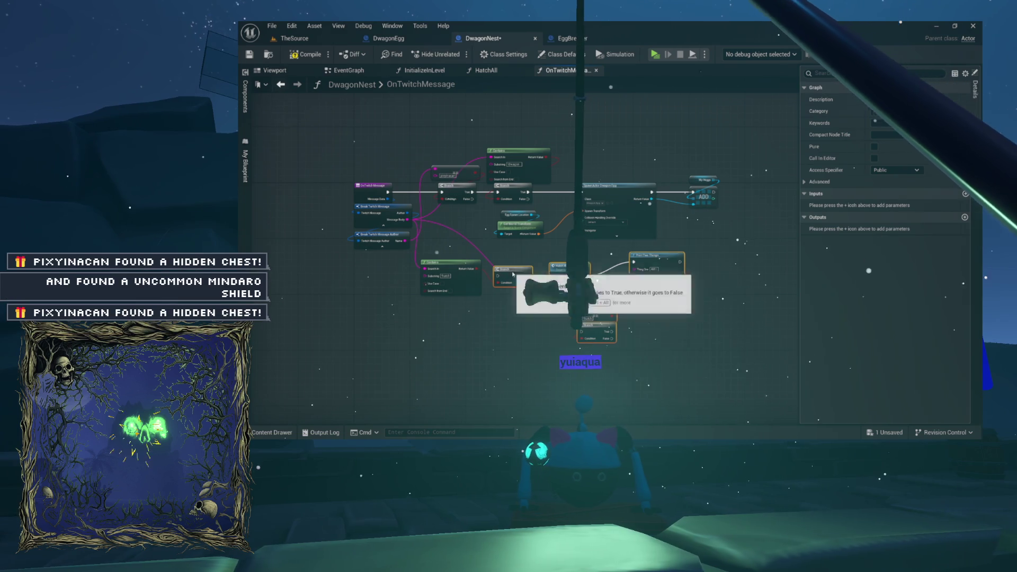
pyautogui.scroll(3, 543, 246)
pyautogui.moveTo(515, 164)
pyautogui.mouseDown()
pyautogui.moveTo(546, 272)
pyautogui.moveTo(574, 299)
pyautogui.moveTo(562, 298)
pyautogui.mouseUp()
pyautogui.moveTo(589, 290)
pyautogui.mouseDown()
pyautogui.moveTo(570, 289)
pyautogui.moveTo(540, 186)
pyautogui.moveTo(609, 238)
pyautogui.moveTo(604, 268)
pyautogui.mouseUp()
pyautogui.scroll(4, 603, 268)
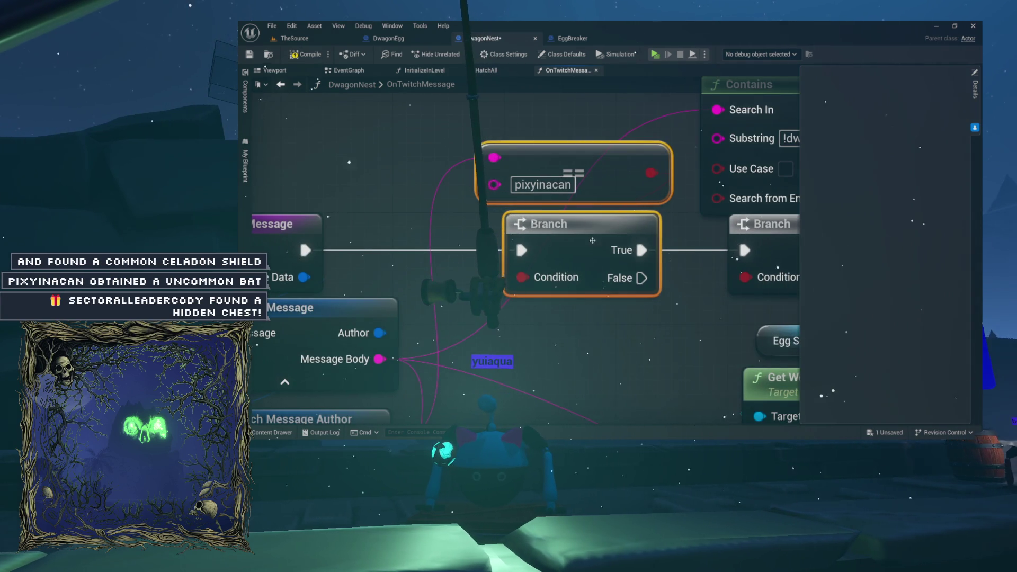
pyautogui.scroll(-4, 593, 240)
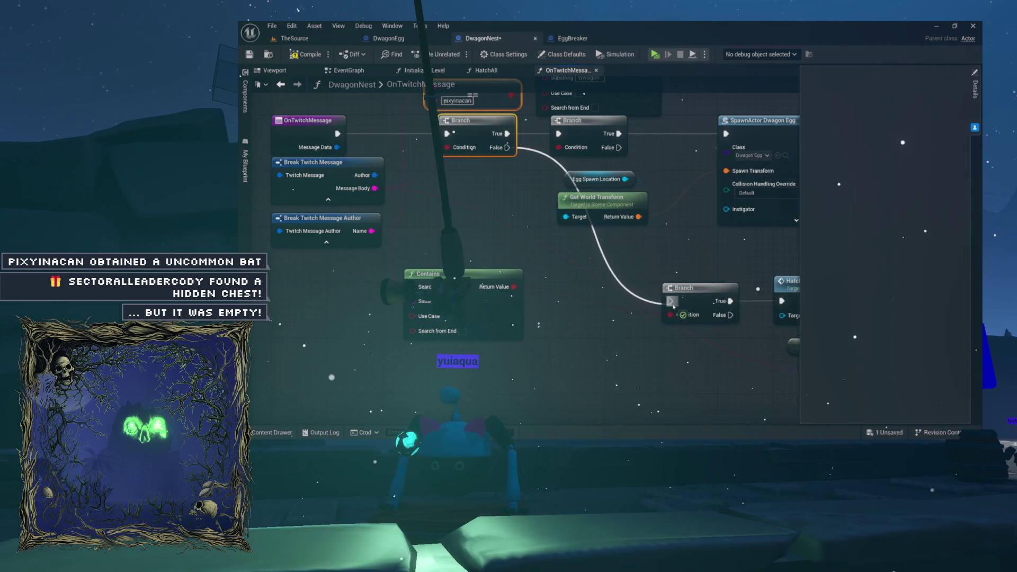
pyautogui.moveTo(667, 269)
pyautogui.mouseDown()
pyautogui.moveTo(575, 282)
pyautogui.moveTo(689, 339)
pyautogui.moveTo(770, 363)
pyautogui.mouseUp()
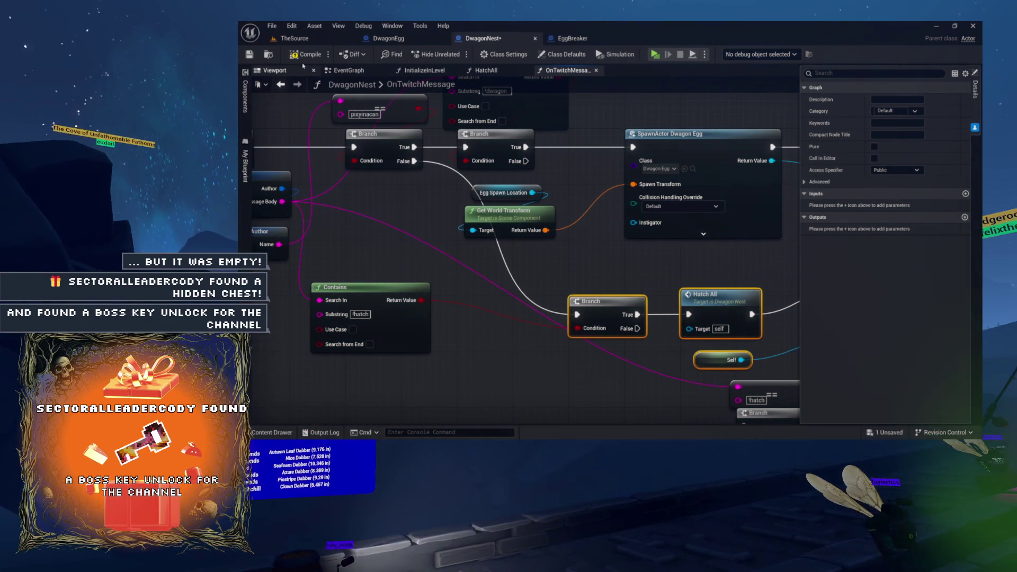
# - Save DwagonNest and return to the TheSource level
pyautogui.hotkey('ctrl', 's')
pyautogui.moveTo(389, 153)
pyautogui.mouseDown()
pyautogui.moveTo(435, 203)
pyautogui.moveTo(379, 105)
pyautogui.moveTo(276, 77)
pyautogui.moveTo(483, 123)
pyautogui.mouseUp()
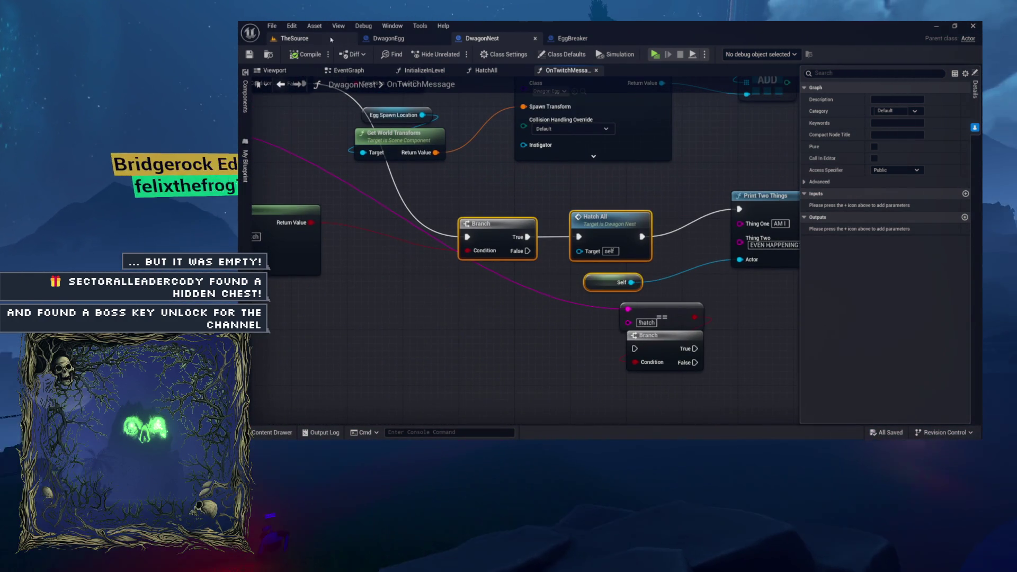
pyautogui.click(300, 37)
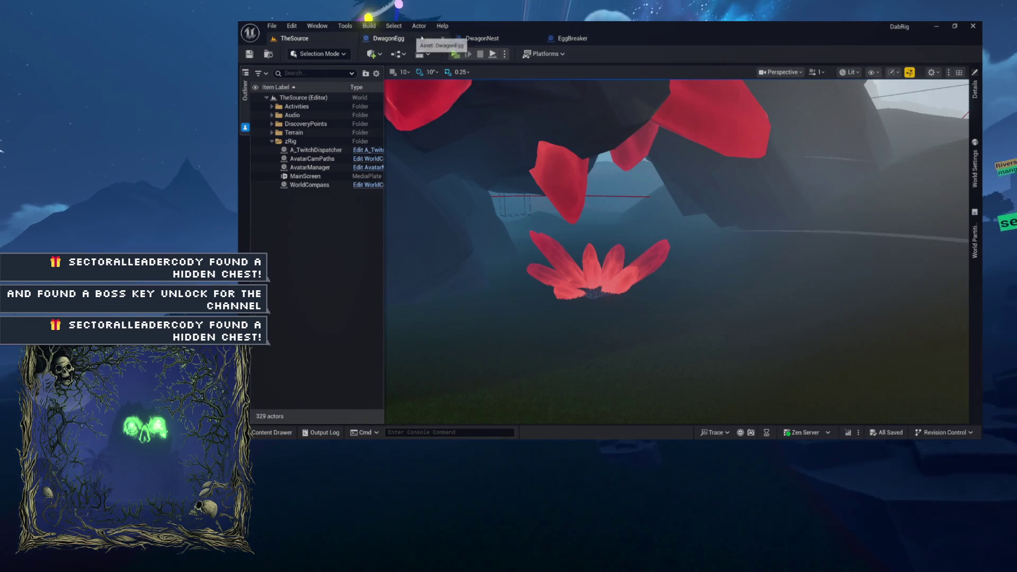
# - Start a Play In Editor session with Alt+P to test the level
pyautogui.hotkey('alt', 'p')
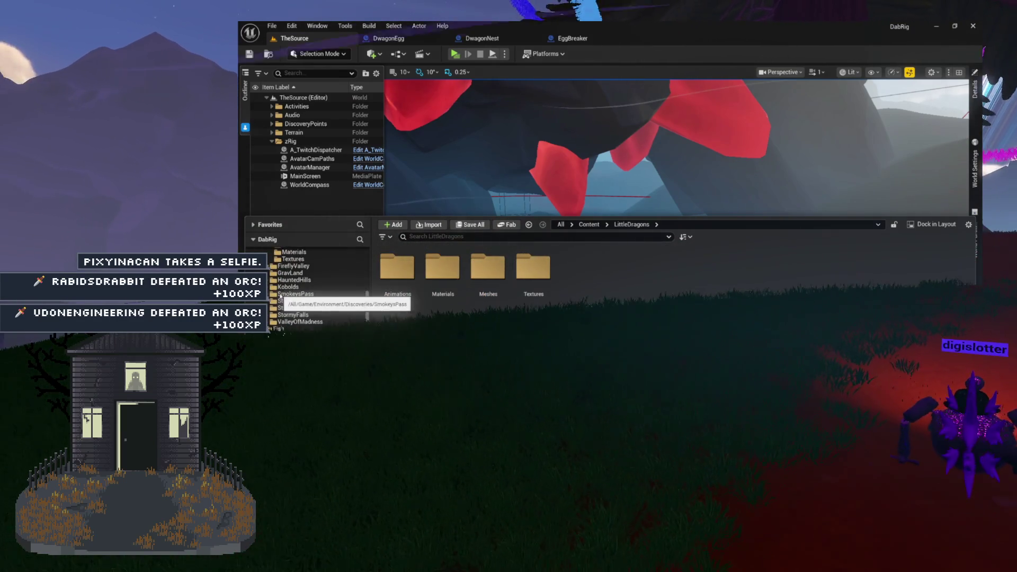
# - Drag LittleDragons onto CrystallineGrotto in the folder tree and choose Move Here
pyautogui.scroll(-2, 280, 307)
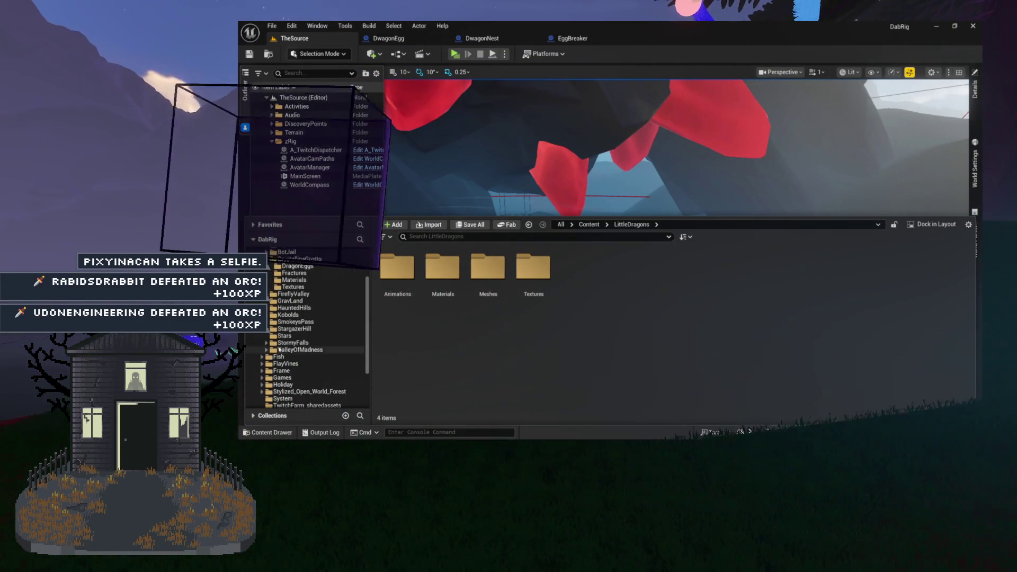
pyautogui.moveTo(281, 392)
pyautogui.mouseDown()
pyautogui.moveTo(288, 250)
pyautogui.moveTo(299, 289)
pyautogui.mouseUp()
pyautogui.click(325, 295)
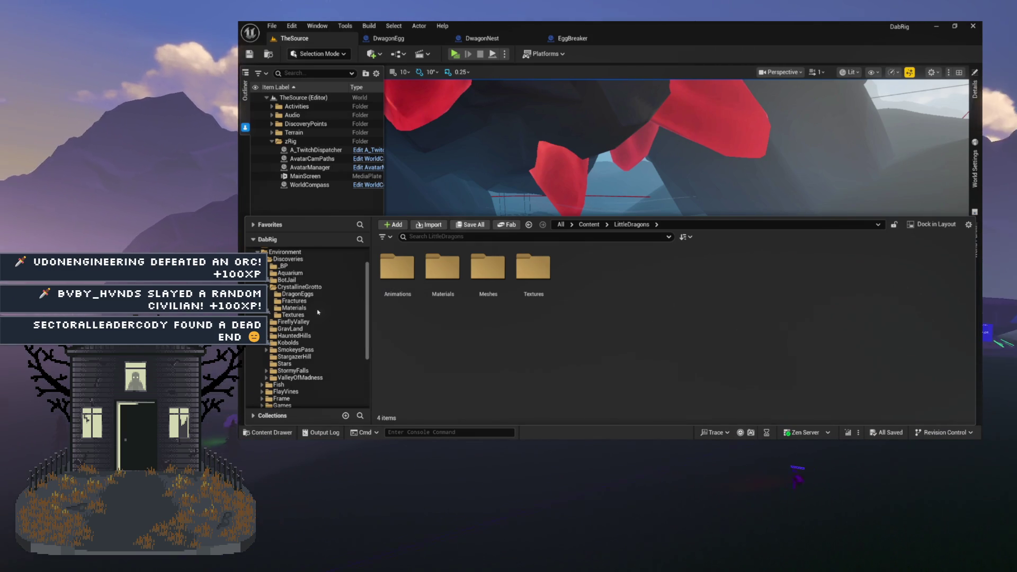